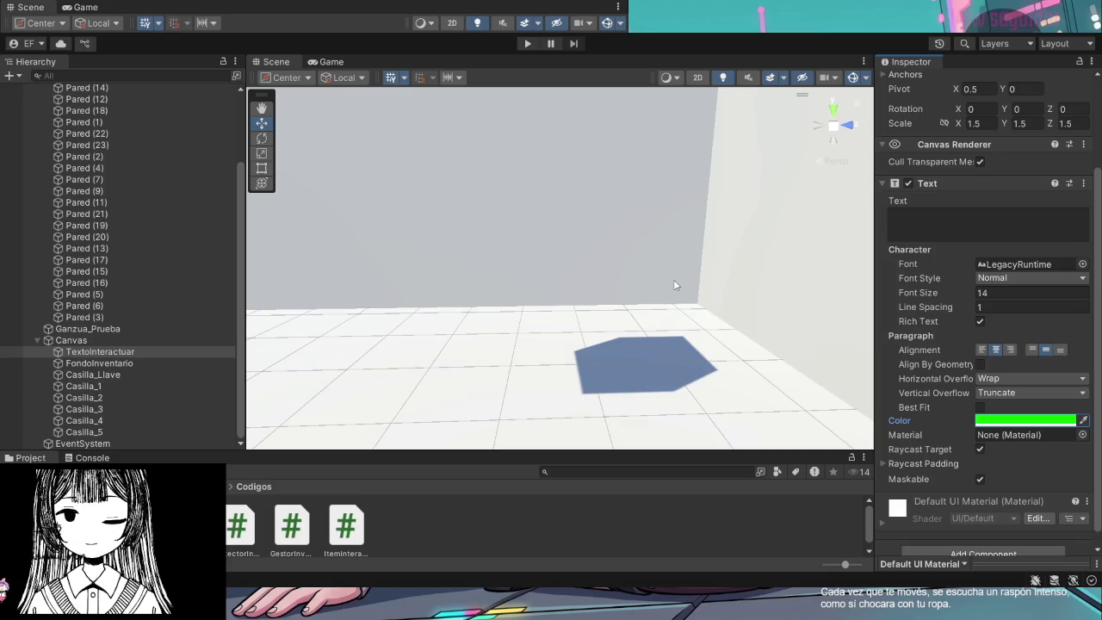
Select the Ganzua_Prueba cube in the maze to show its Item Interactuable script settings
mouse_move(675, 285)
mouse_down()
mouse_move(694, 271)
mouse_move(652, 216)
mouse_move(620, 238)
mouse_move(630, 248)
mouse_move(411, 279)
mouse_move(352, 273)
mouse_move(606, 233)
mouse_move(517, 258)
mouse_move(359, 343)
mouse_move(366, 313)
mouse_move(320, 330)
mouse_up()
click(630, 249)
mouse_move(504, 300)
mouse_down()
mouse_move(494, 278)
mouse_move(407, 292)
mouse_move(390, 322)
mouse_move(476, 364)
mouse_move(583, 365)
mouse_move(671, 514)
mouse_up()
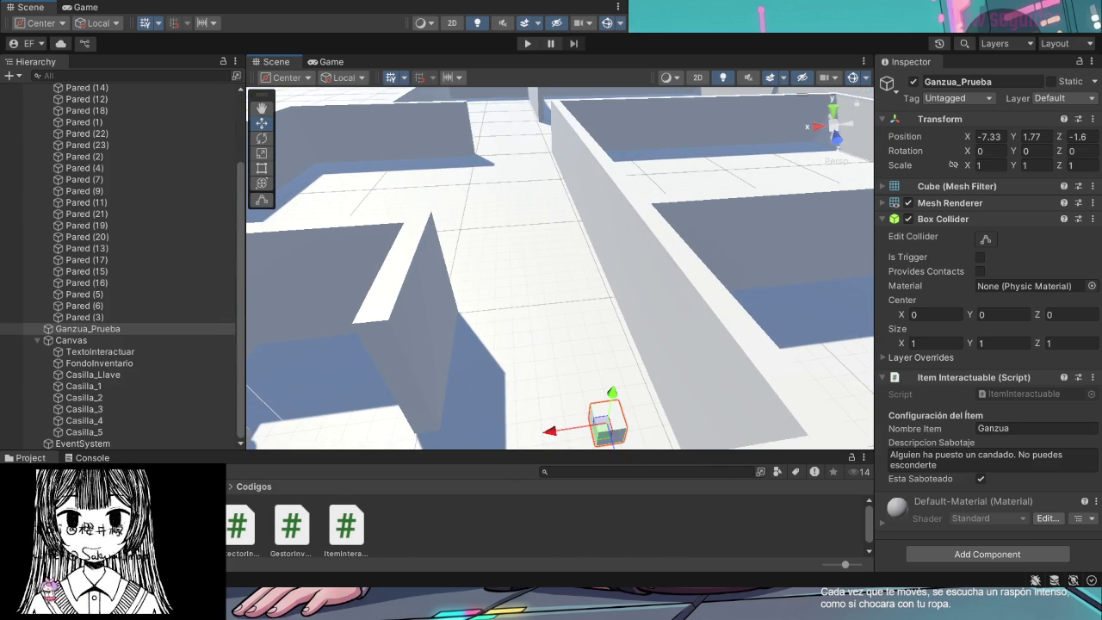
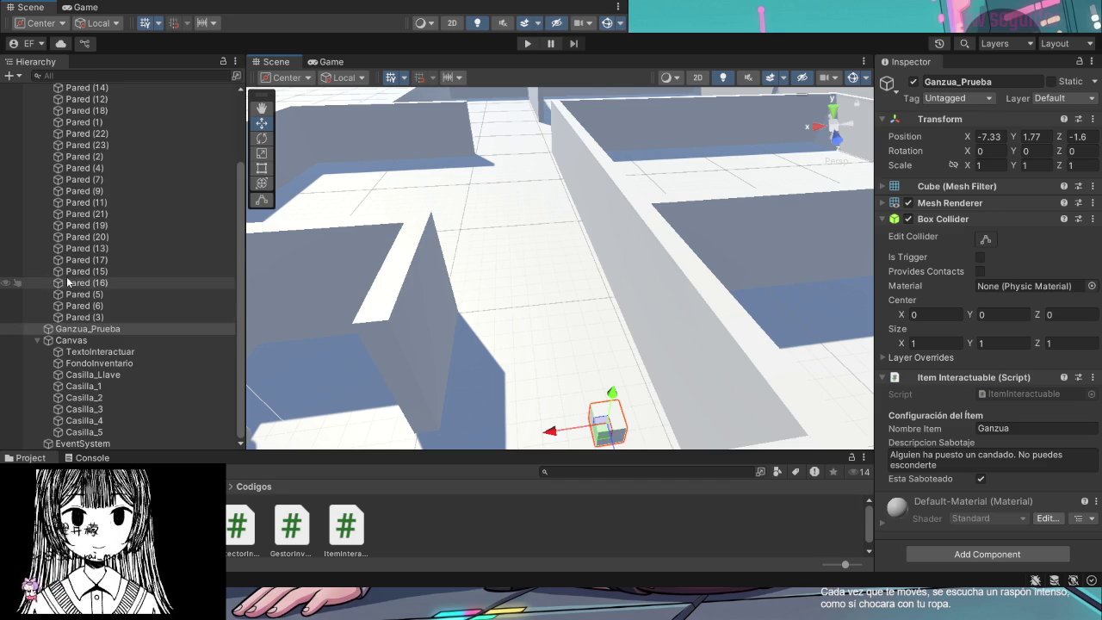
Collapse the Paredes walls group in the Hierarchy and select the Canvas
scroll(34, 284, up, 3)
click(38, 136)
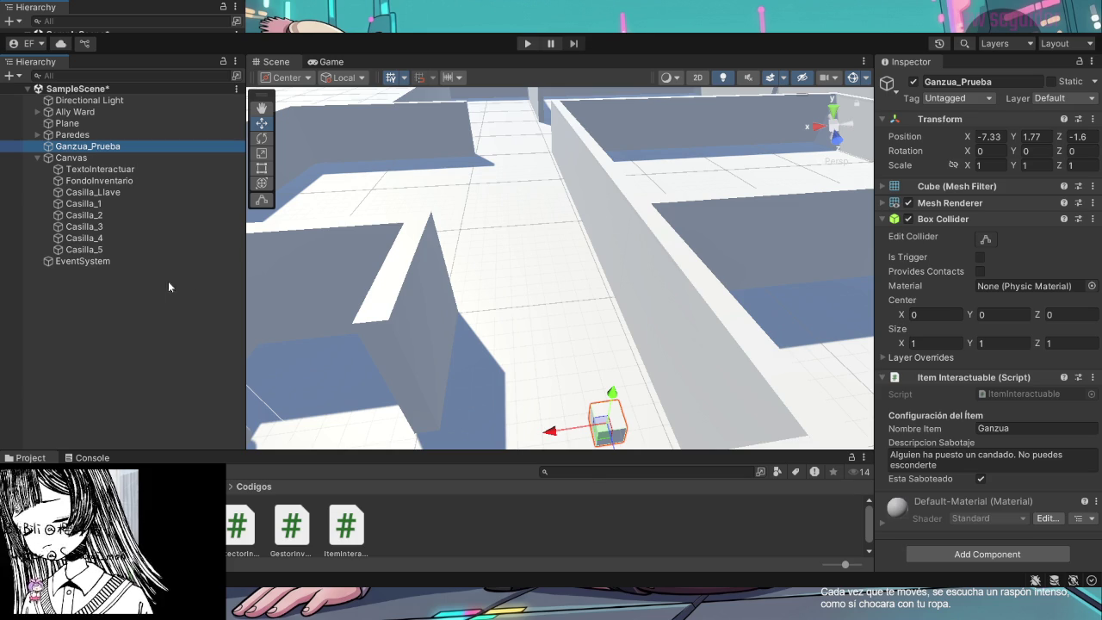
click(71, 158)
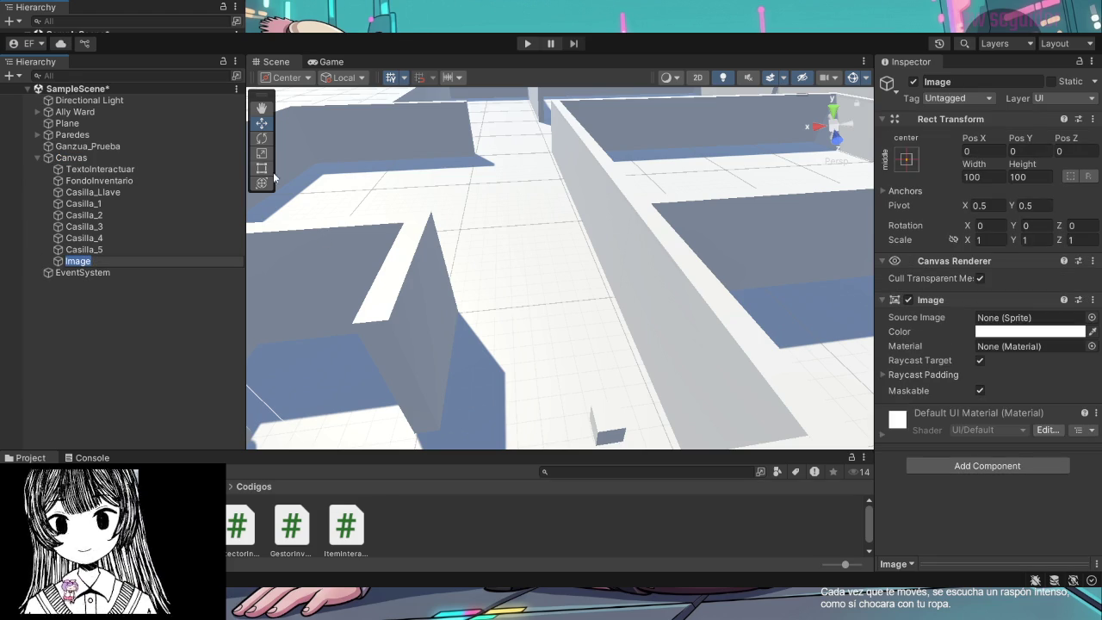
Name the new Canvas image 'FondoVida', correcting the mistyped letters
text(Fo)
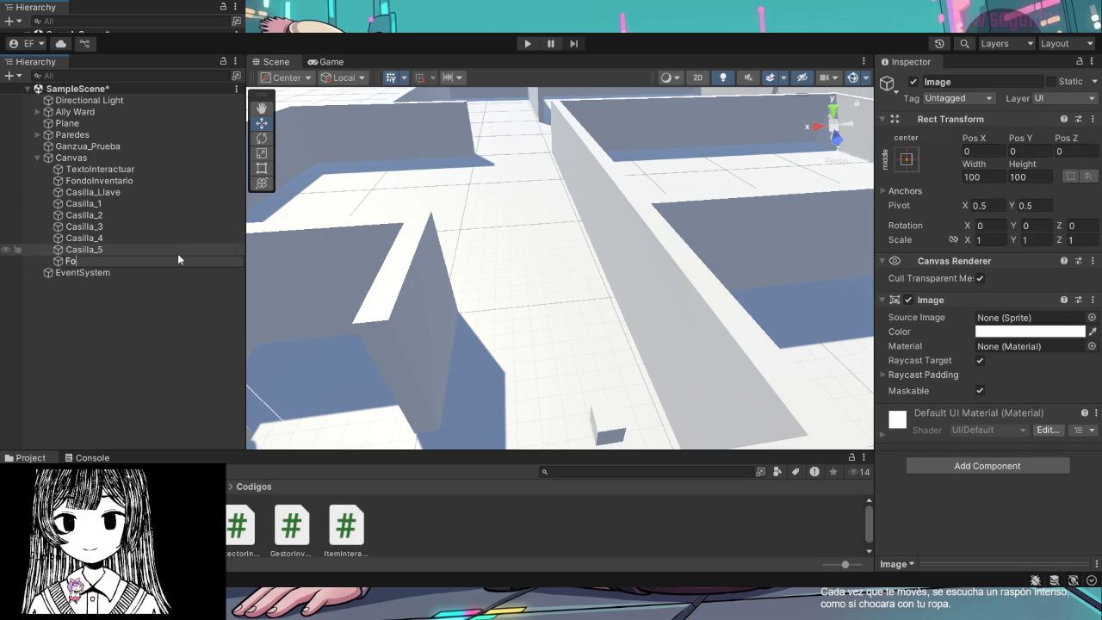
text(ndovIDA)
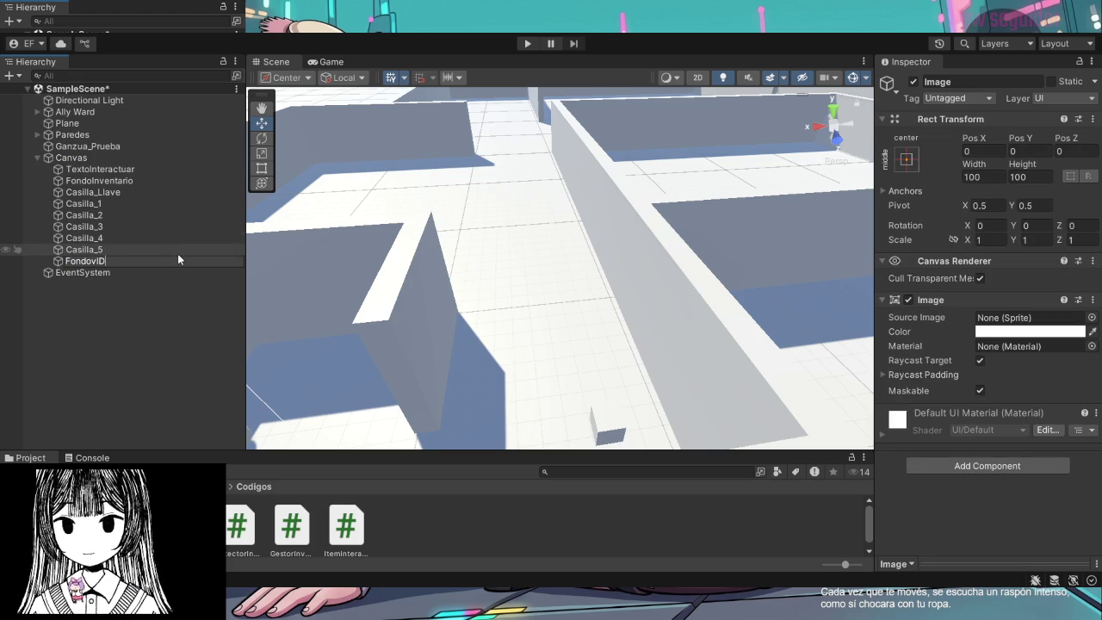
key(BackSpace)
key(BackSpace)
key(BackSpace)
text(ID)
key(BackSpace)
key(BackSpace)
key(BackSpace)
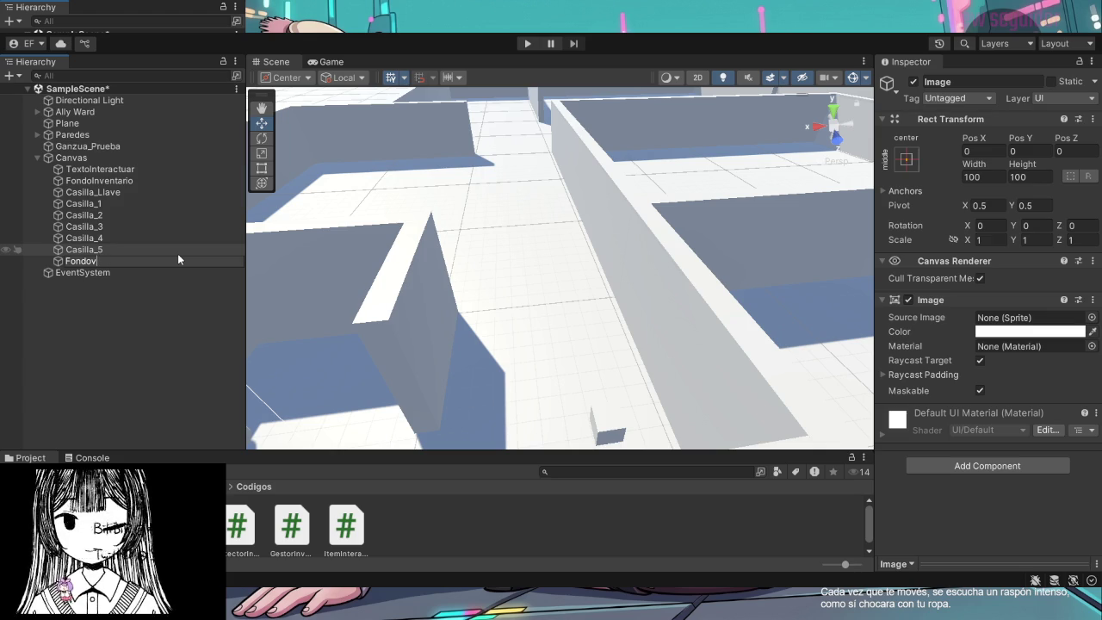
text(Vida)
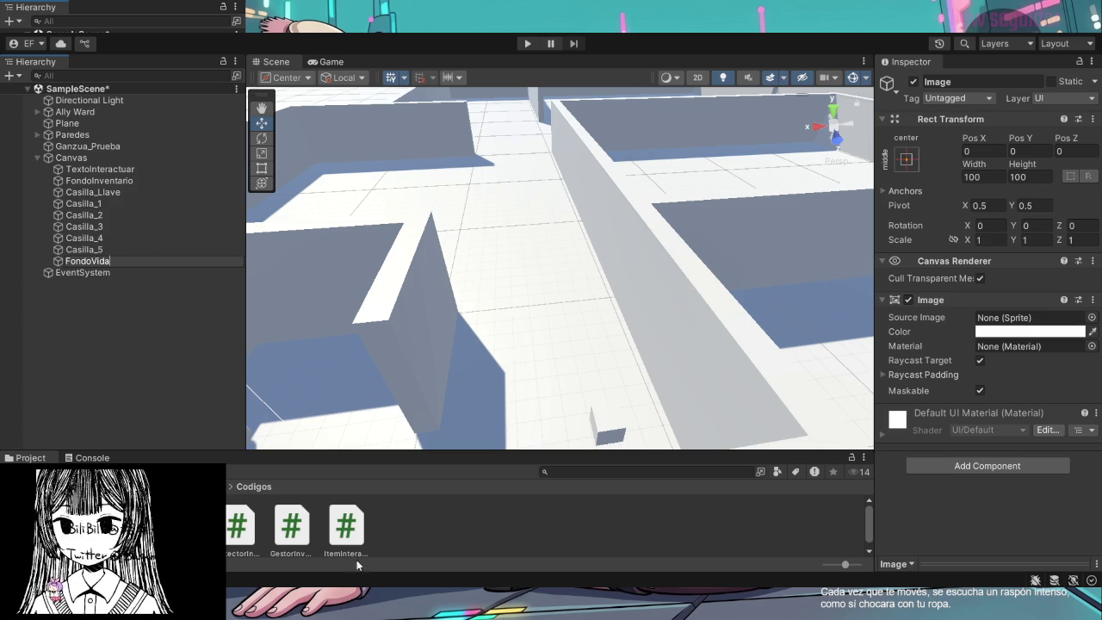
key(Return)
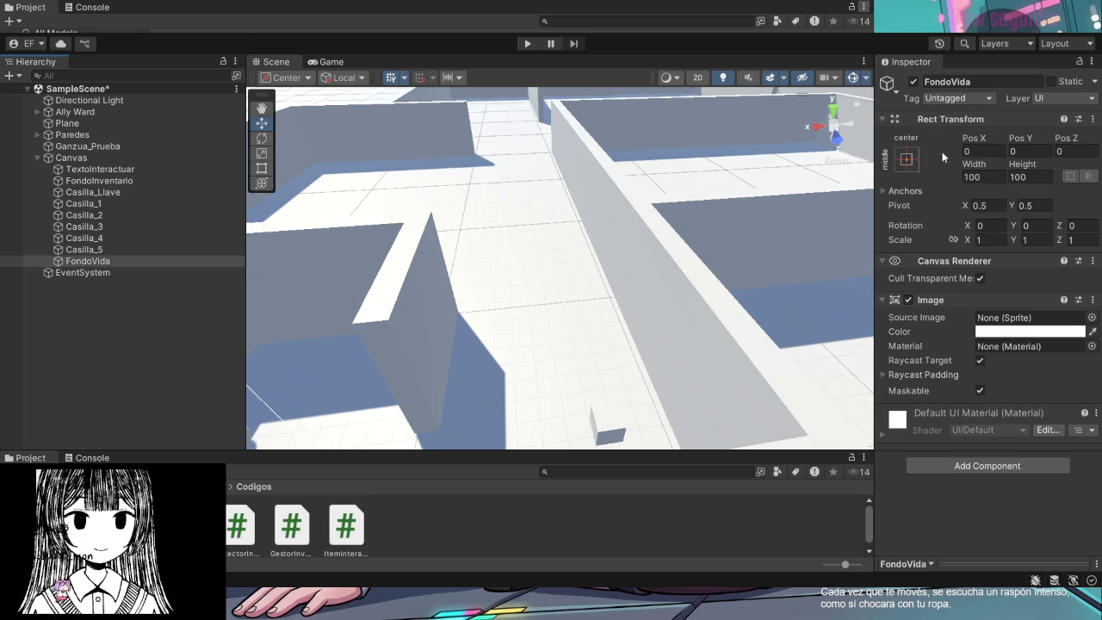
Anchor FondoVida to the top-left and size it 200 wide by 25 high
click(905, 191)
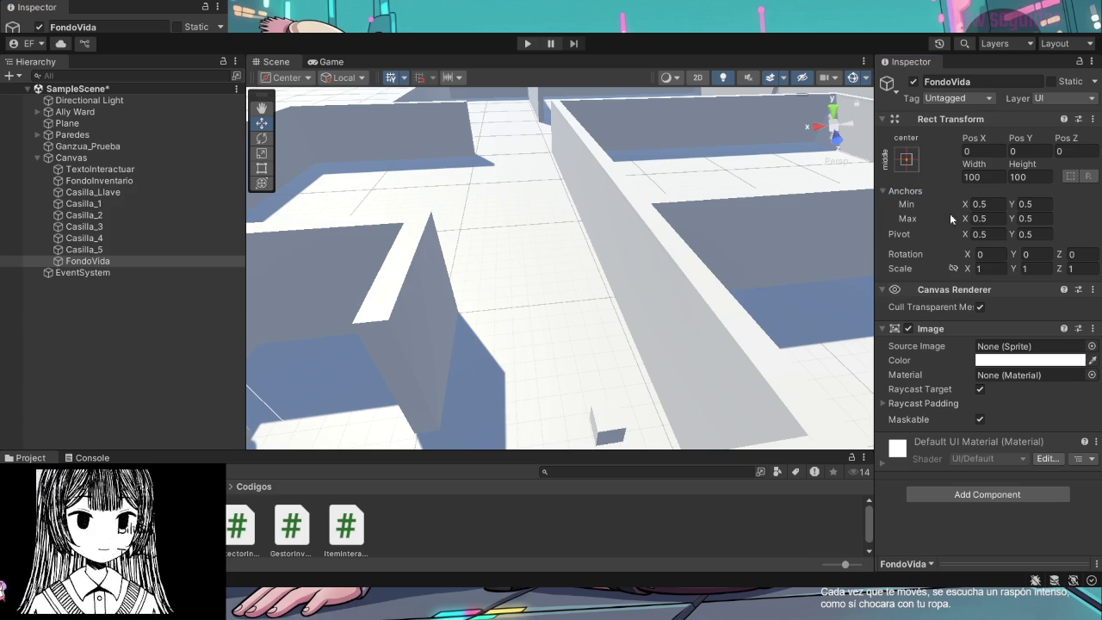
key(ctrl+z)
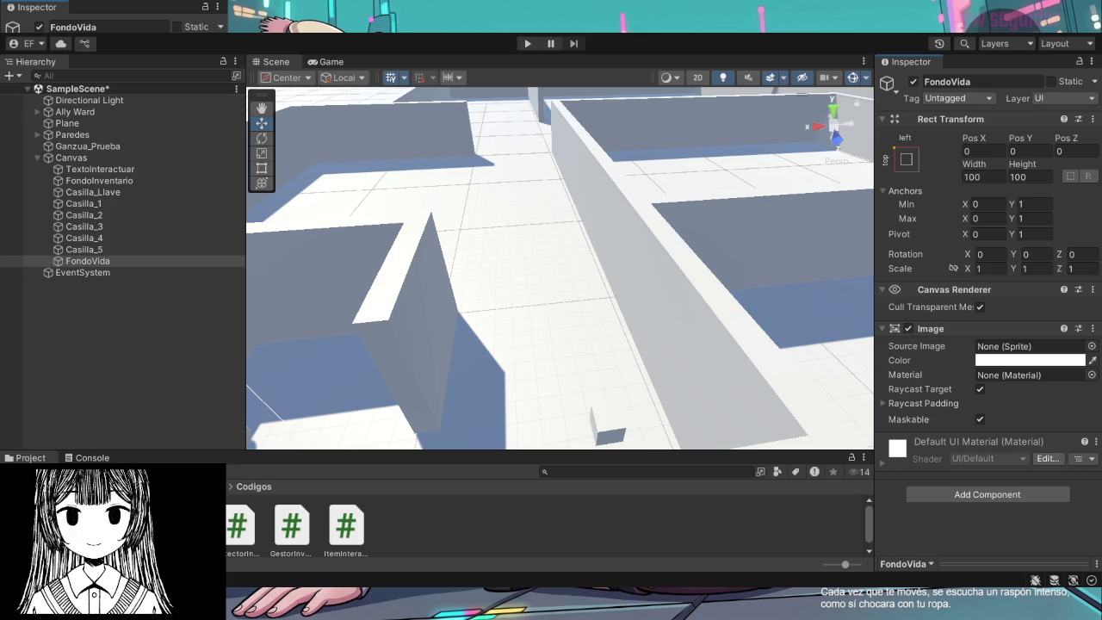
click(988, 176)
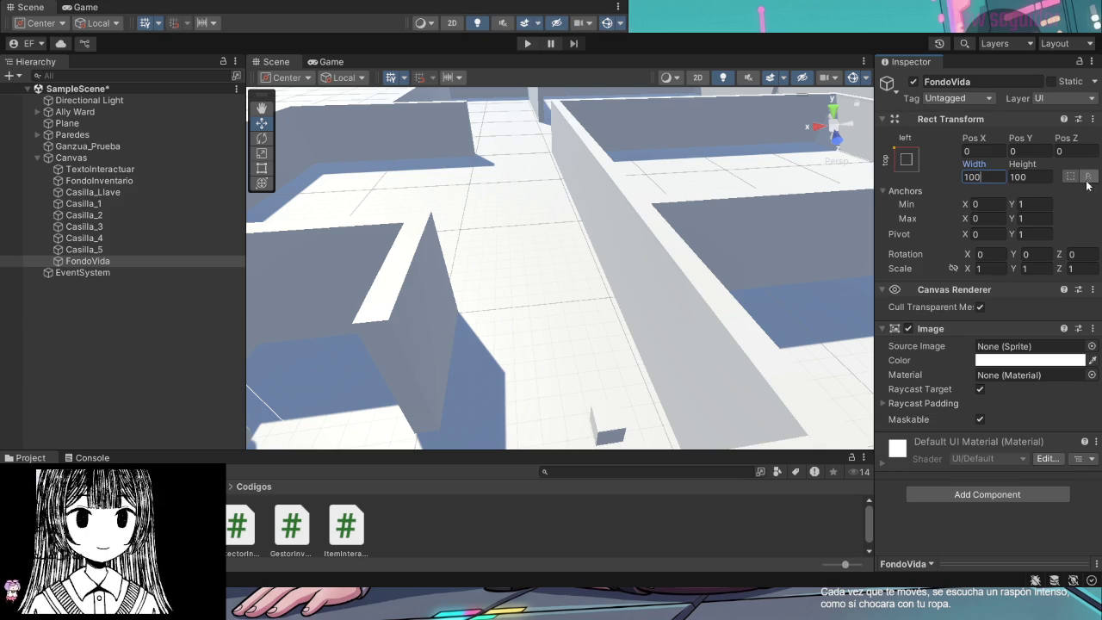
key(BackSpace)
key(BackSpace)
key(BackSpace)
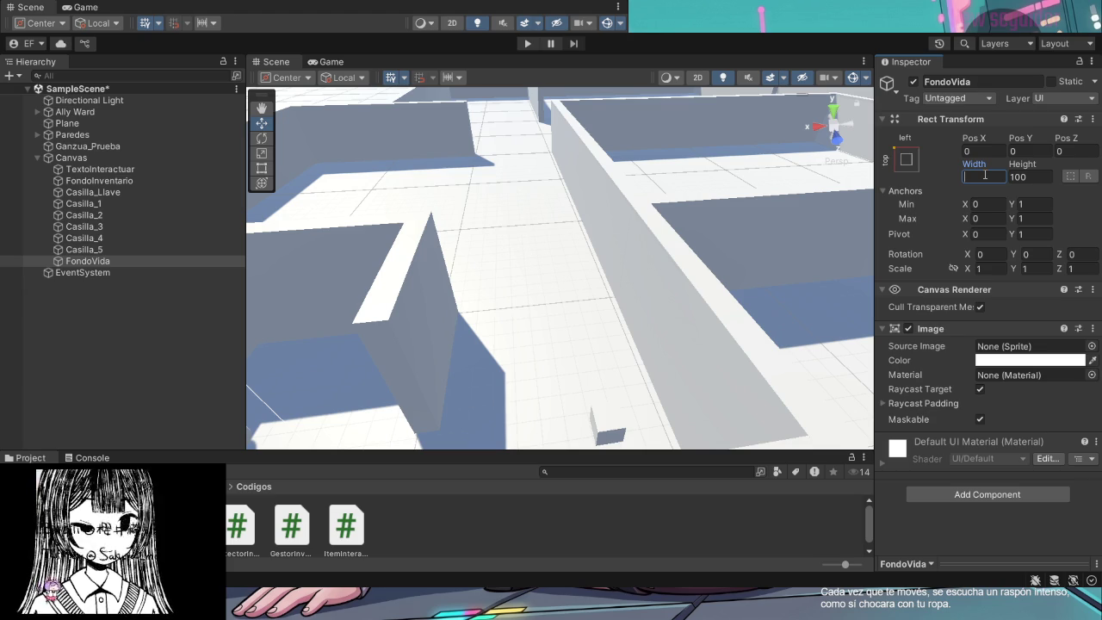
text(200)
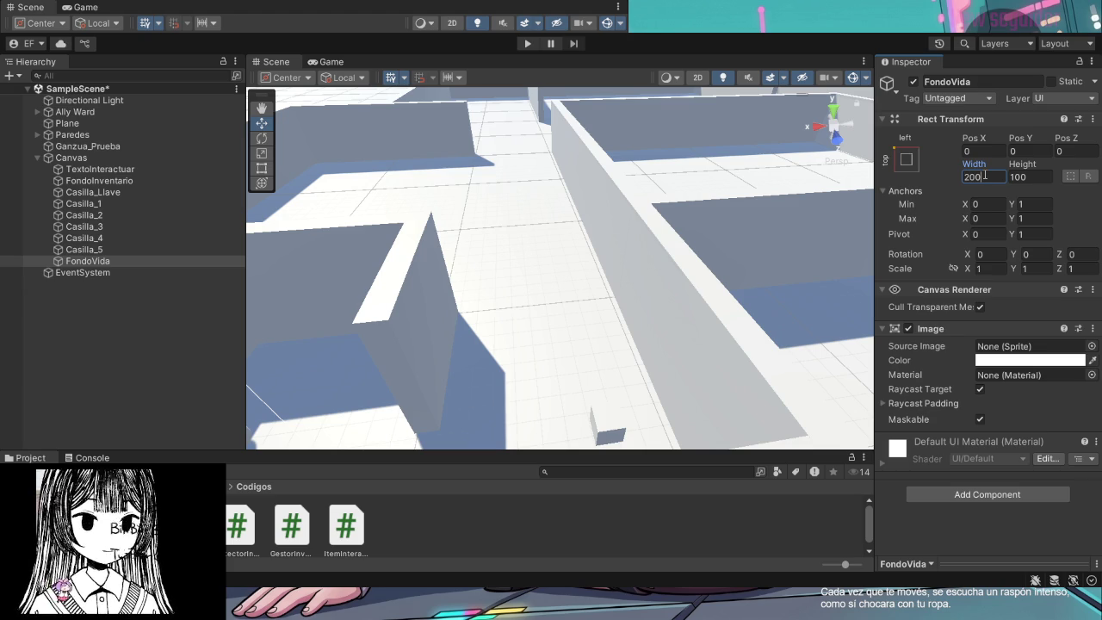
key(Return)
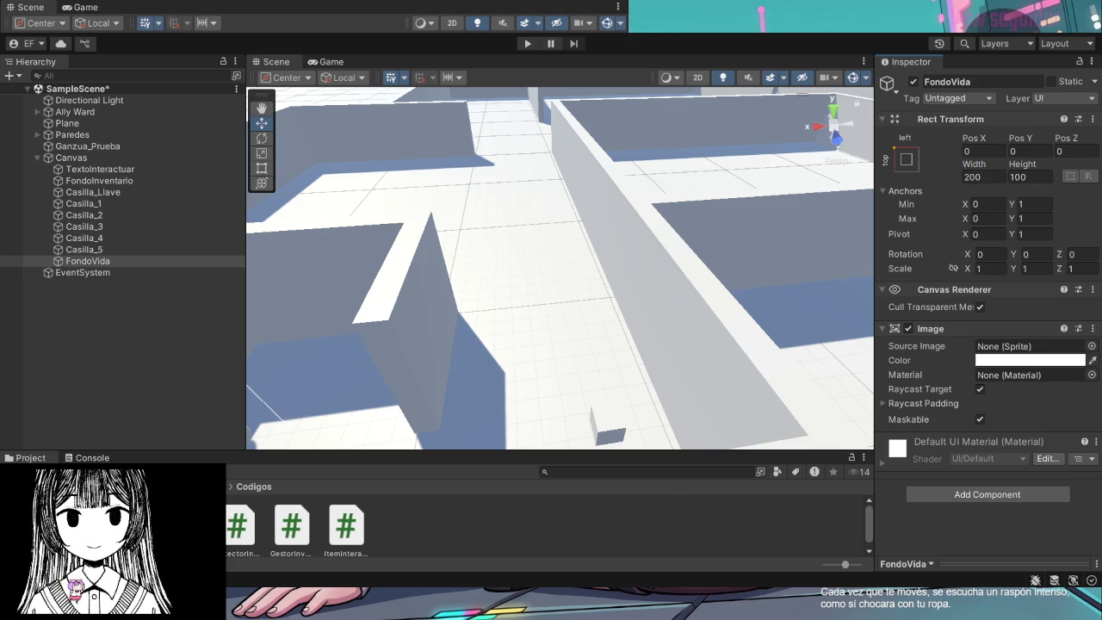
click(1032, 178)
text(25)
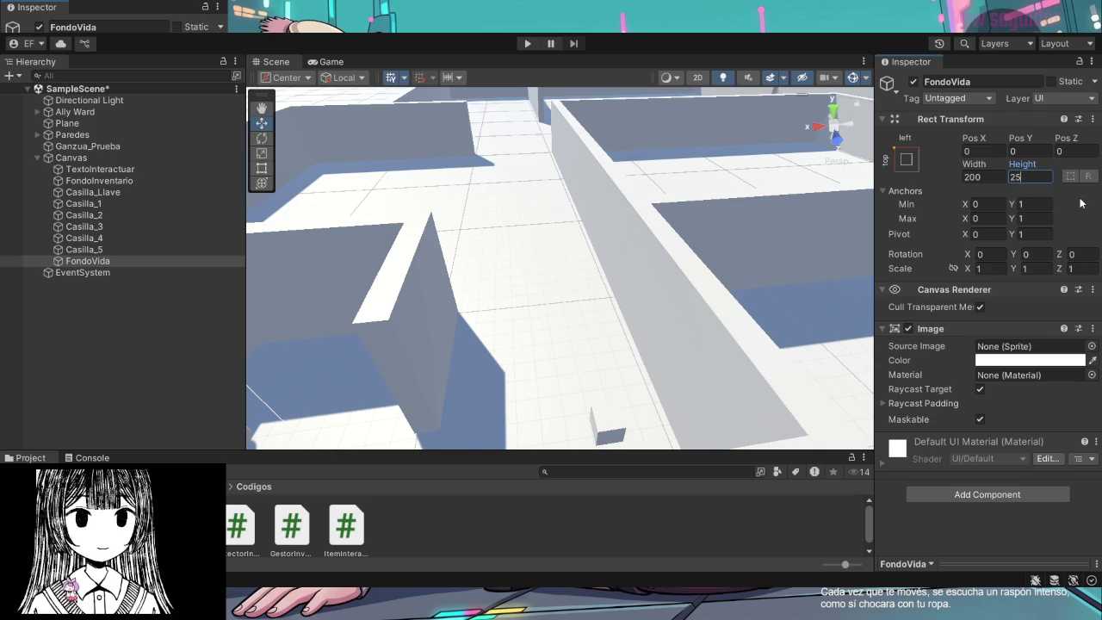
click(1068, 191)
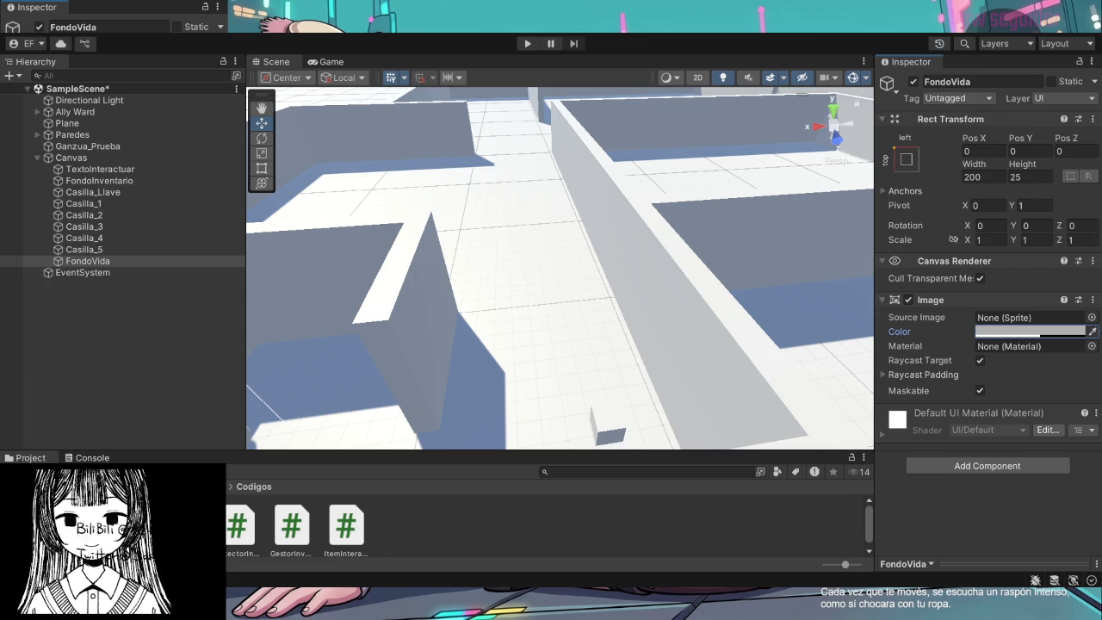
Set FondoVida's position to X 20, Y 40 and select it in the Hierarchy
click(982, 151)
text(2)
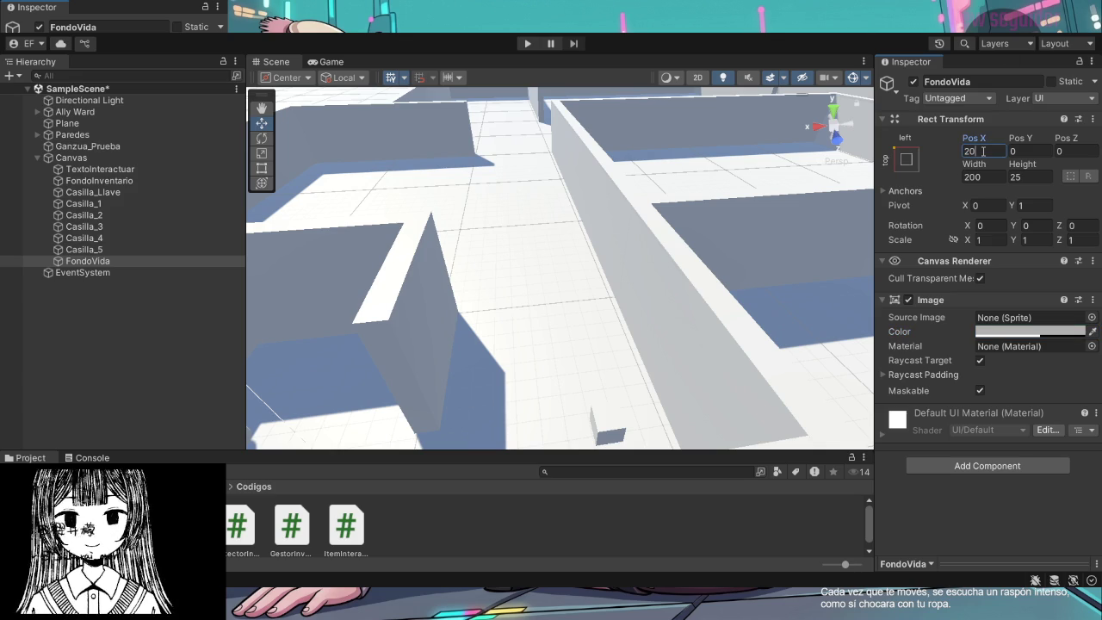
click(1029, 150)
text(40)
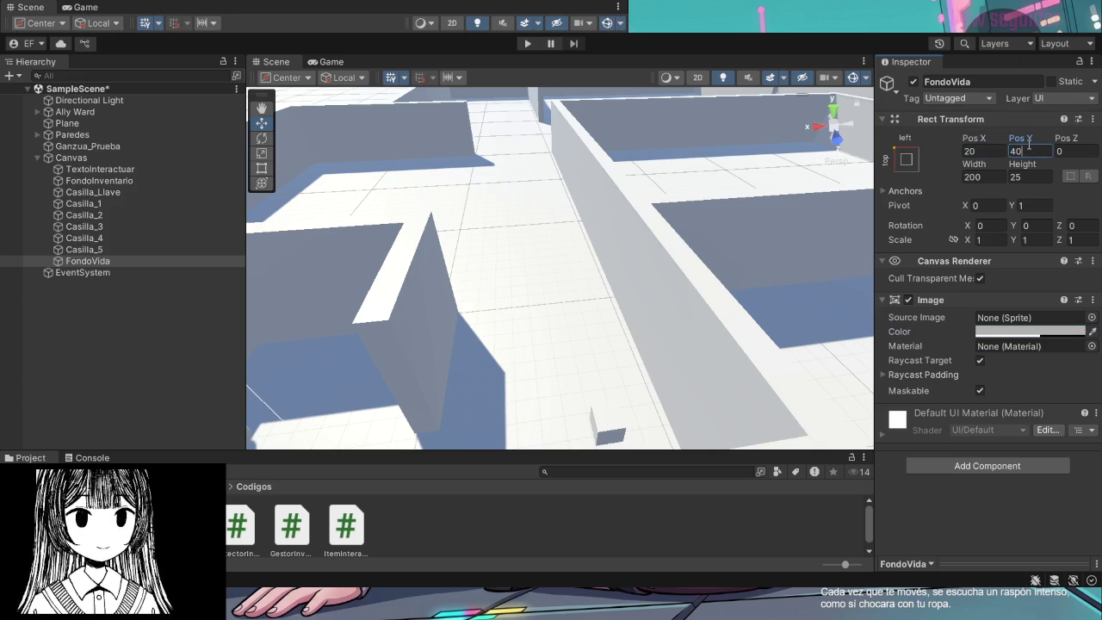
key(Return)
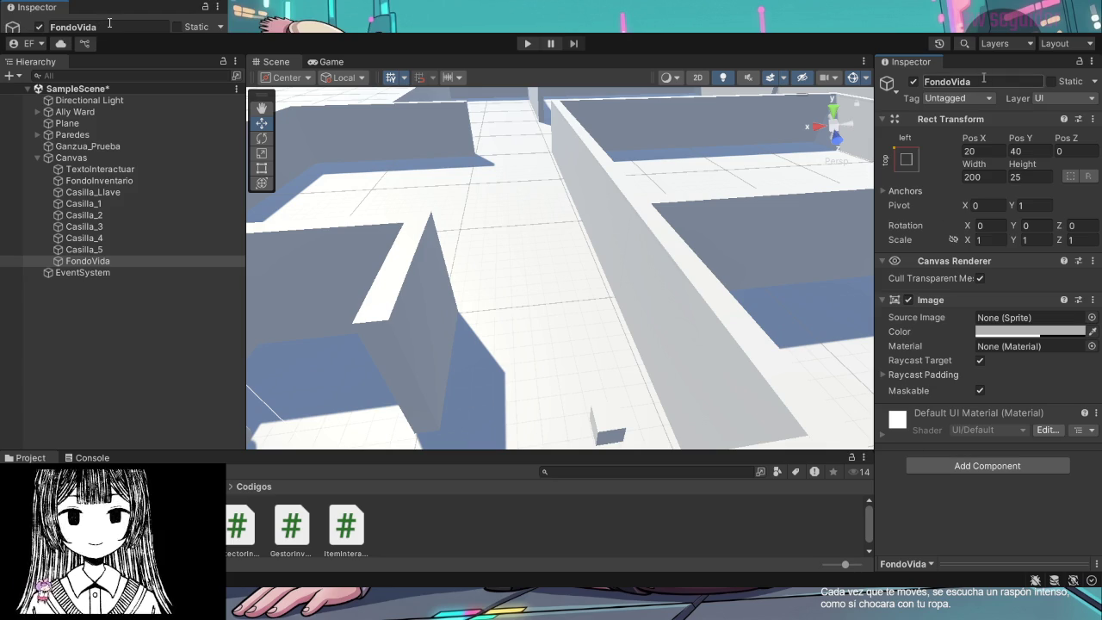
click(122, 260)
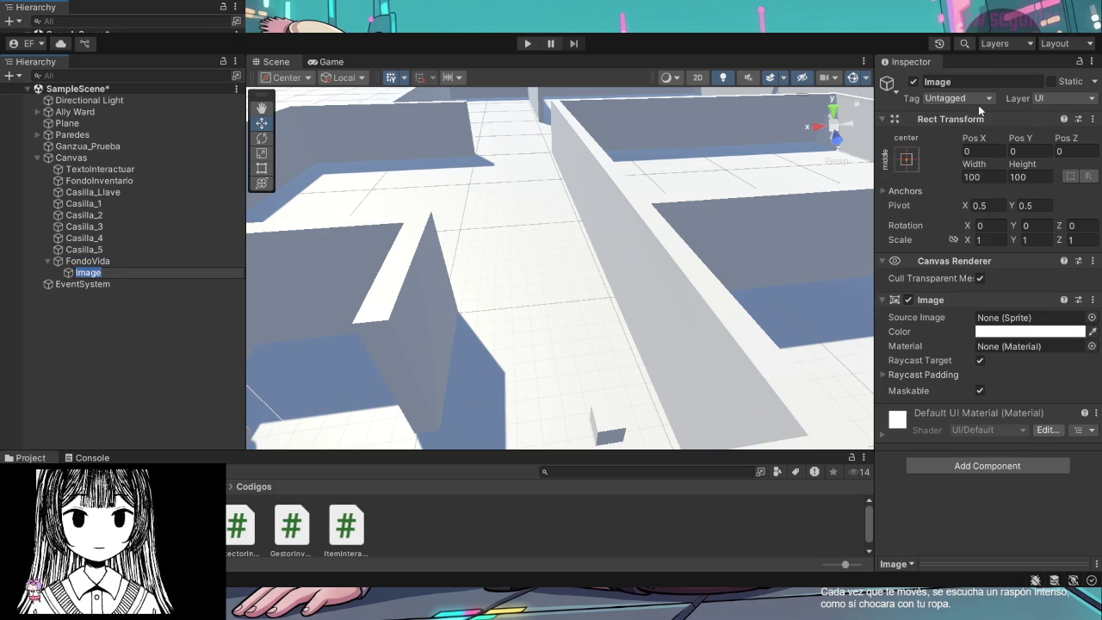
Rename FondoVida's child image to 'BarraRoja', fixing the lowercase 'roja'
click(702, 547)
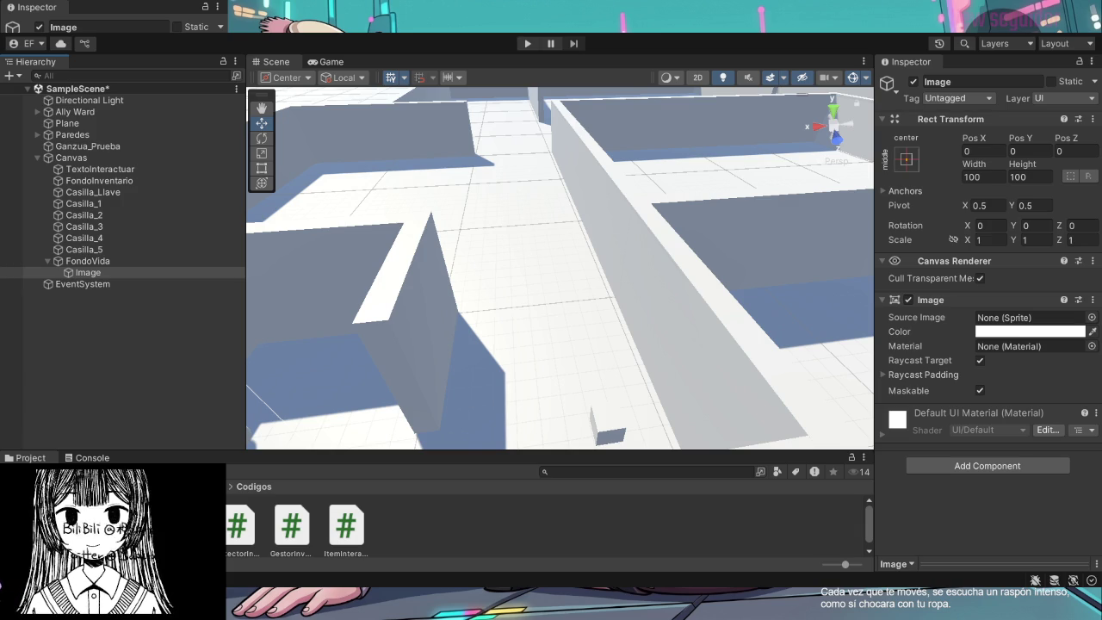
click(961, 82)
text(B)
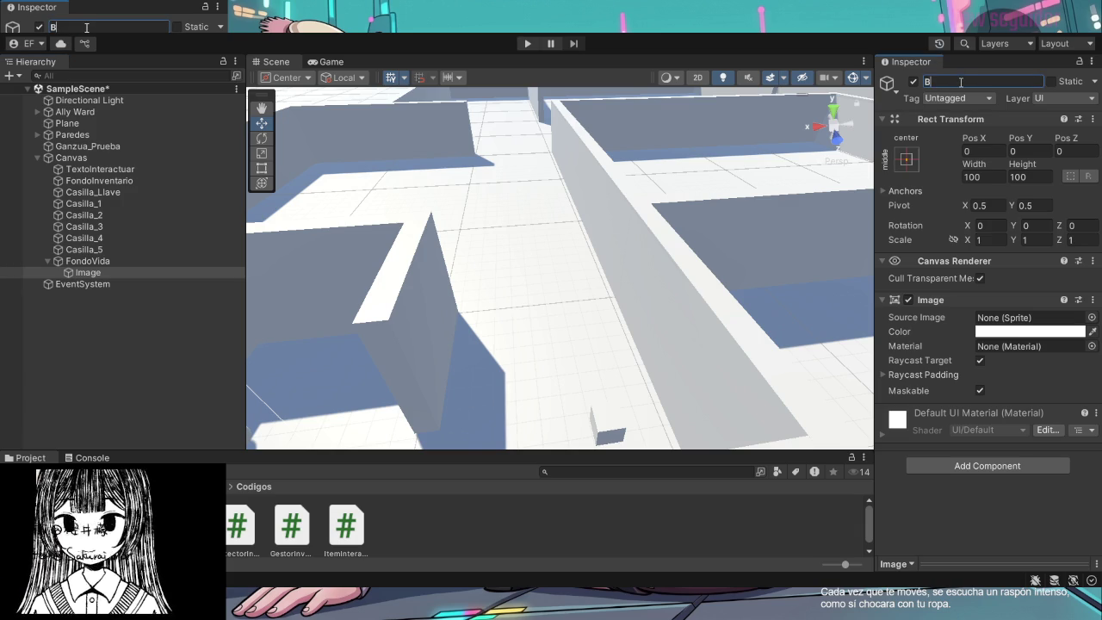
text(arraroja)
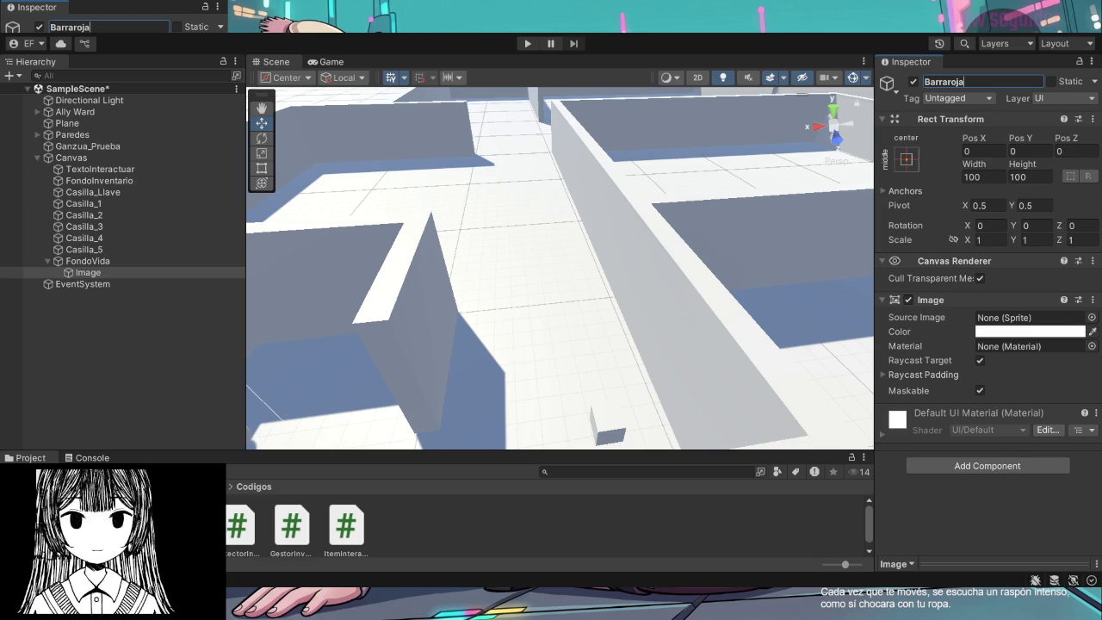
key(Return)
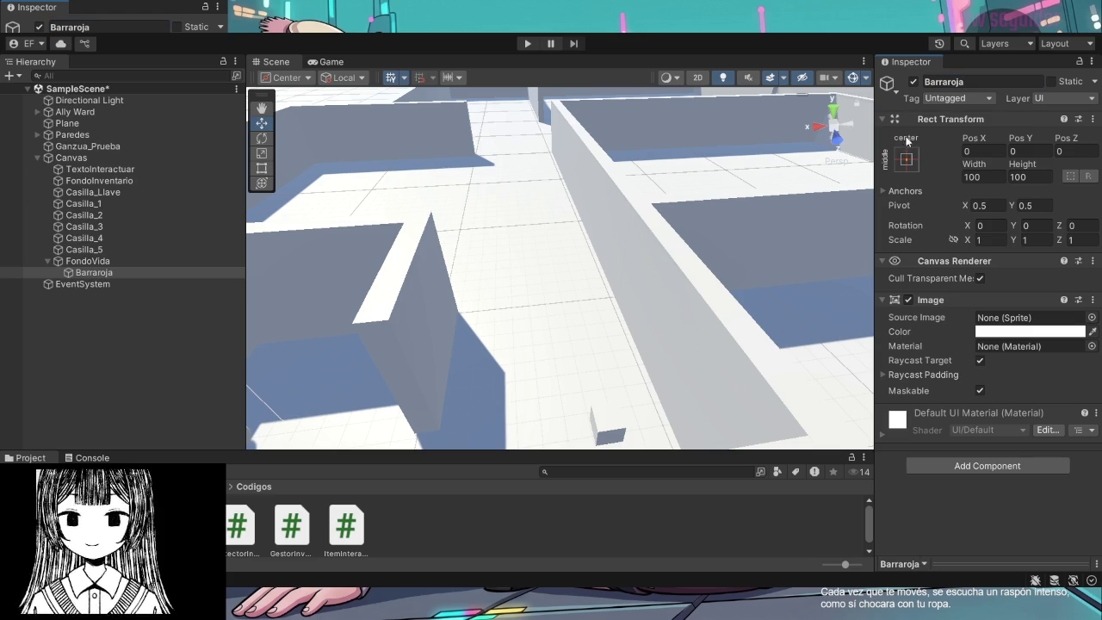
click(953, 86)
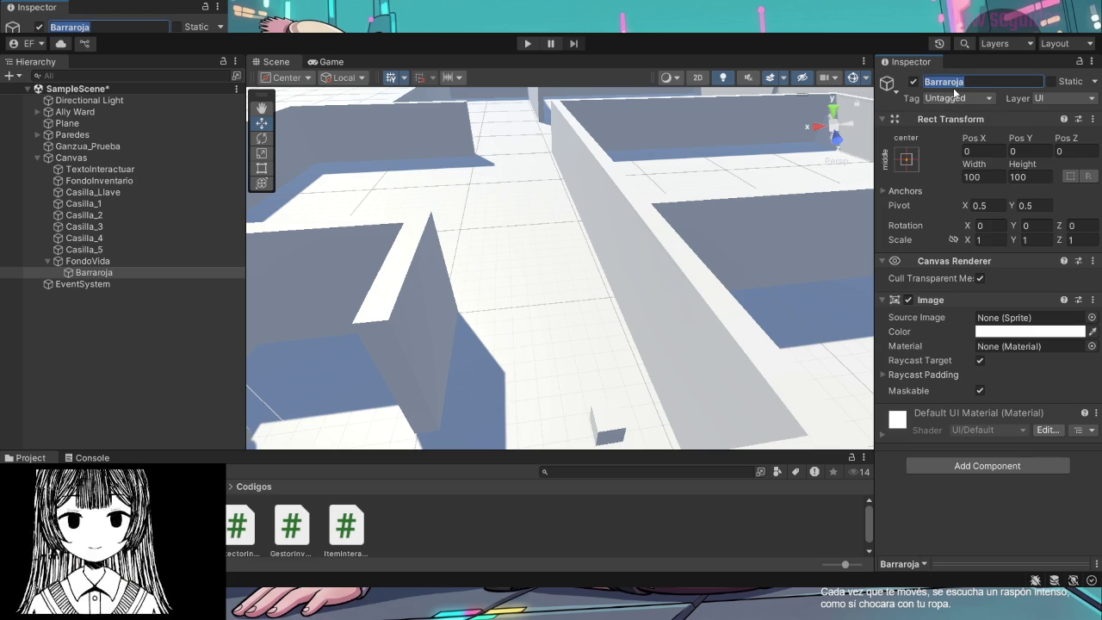
key(Right)
key(BackSpace)
key(BackSpace)
key(BackSpace)
text(Roja)
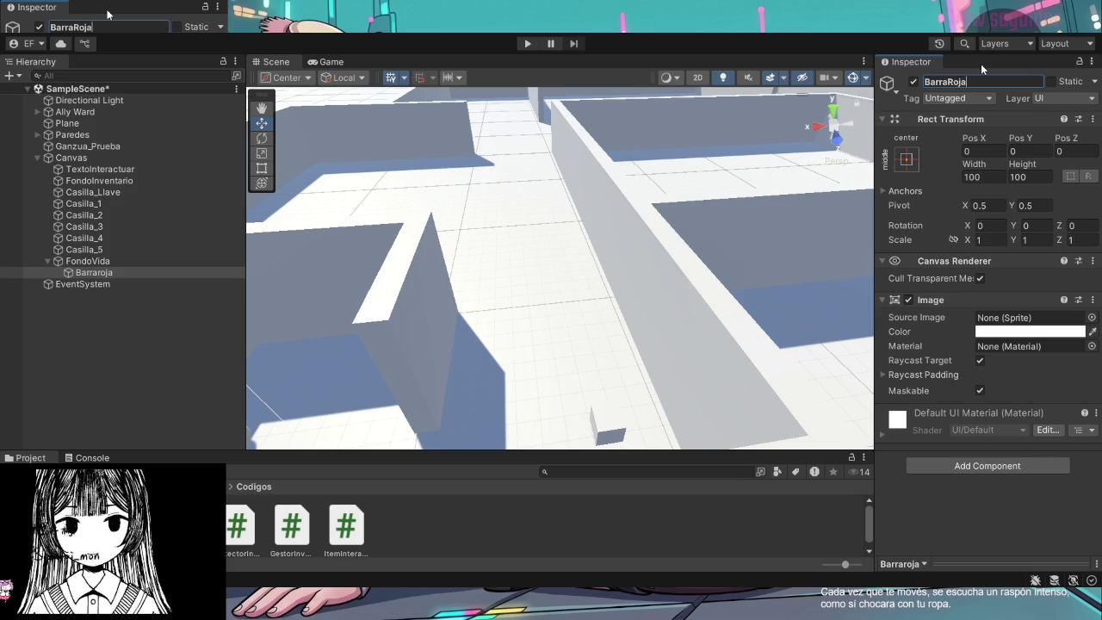
key(Return)
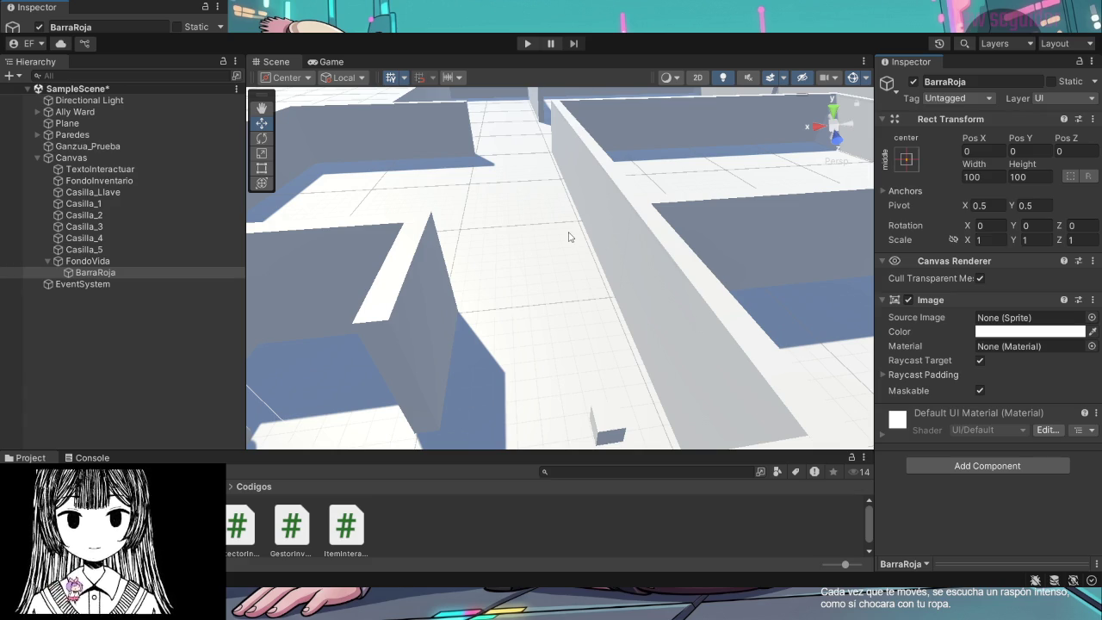
ctrl+click(112, 272)
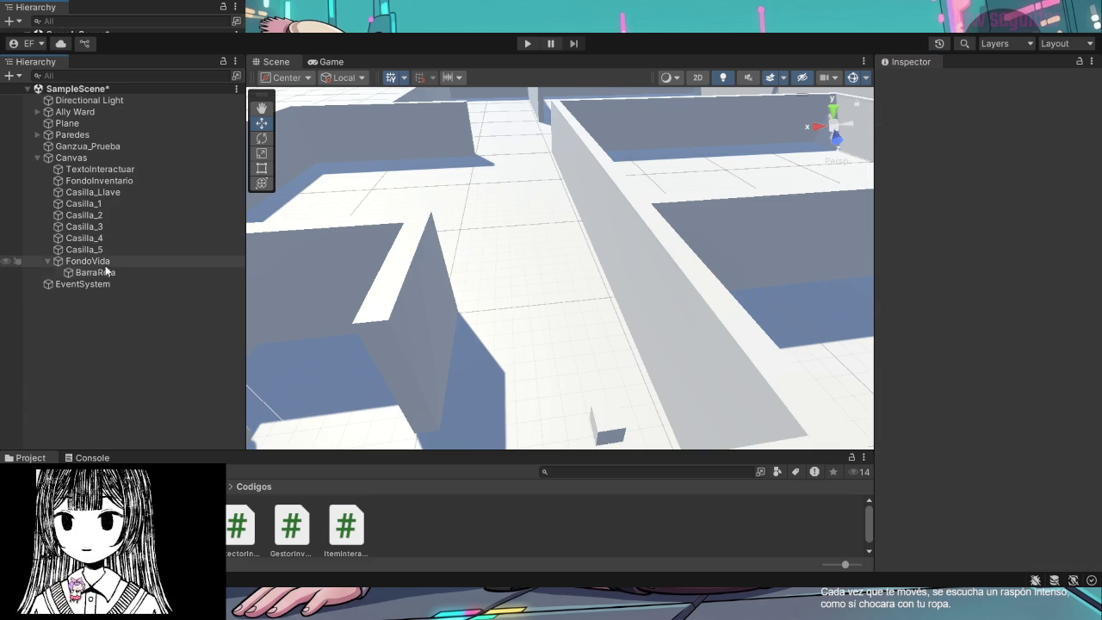
Frame FondoVida in the Scene view and drag BarraRoja left along X
double_click(106, 262)
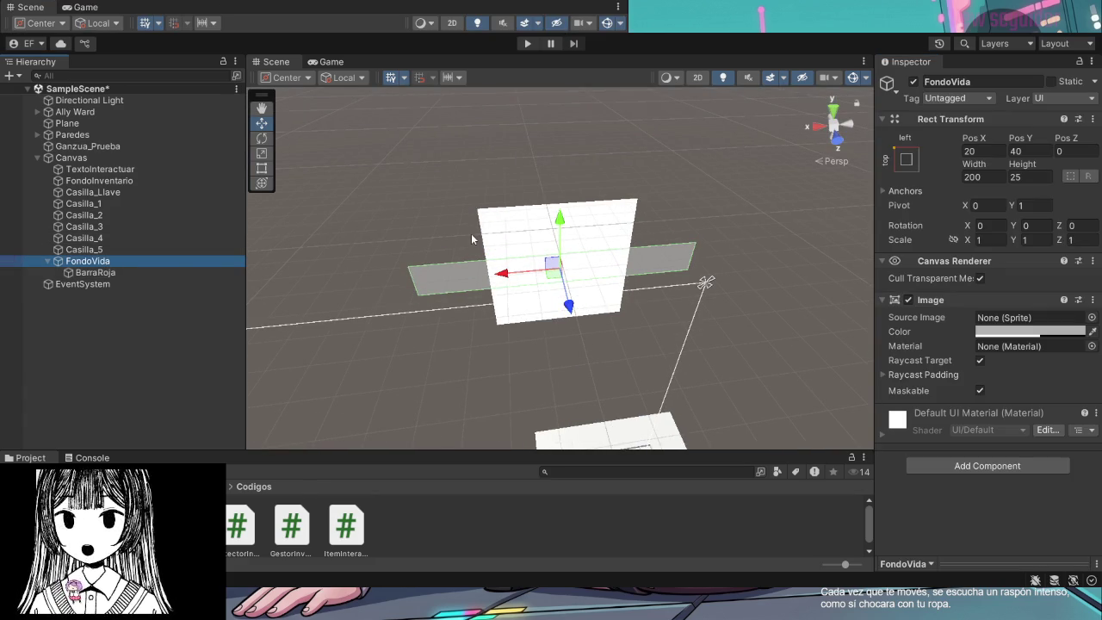
mouse_move(536, 168)
mouse_down()
mouse_move(649, 139)
mouse_move(656, 150)
mouse_move(646, 174)
mouse_move(560, 118)
mouse_move(193, 101)
mouse_move(872, 197)
mouse_move(868, 127)
mouse_move(879, 186)
mouse_move(606, 294)
mouse_move(614, 246)
mouse_move(639, 266)
mouse_move(616, 290)
mouse_move(620, 193)
mouse_move(603, 143)
mouse_move(586, 126)
mouse_move(526, 152)
mouse_move(524, 202)
mouse_up()
click(568, 118)
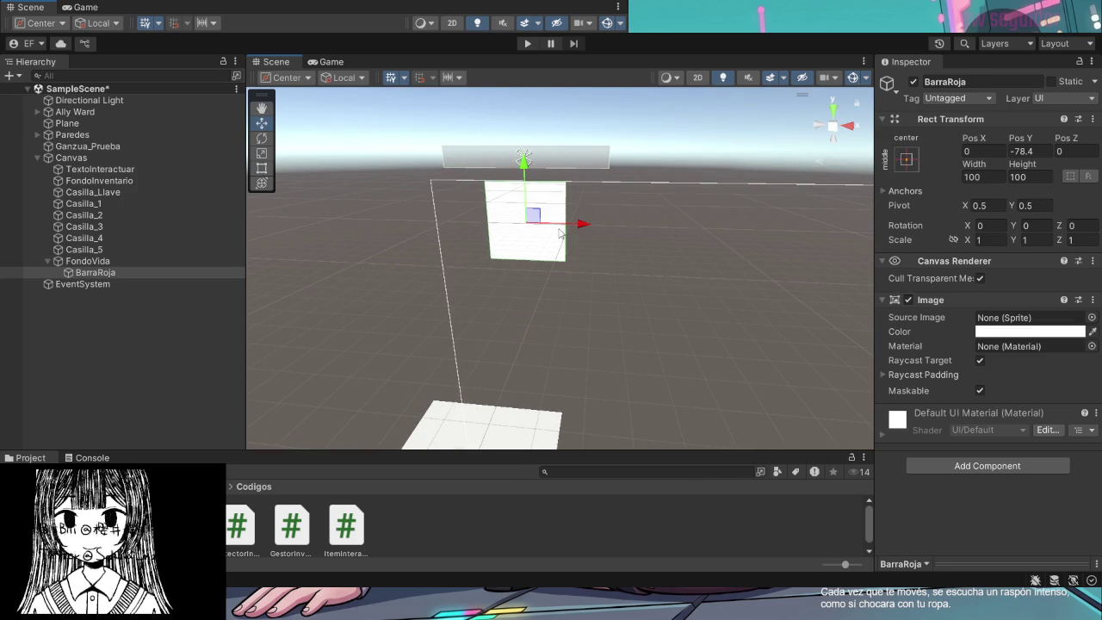
drag(577, 226, 518, 224)
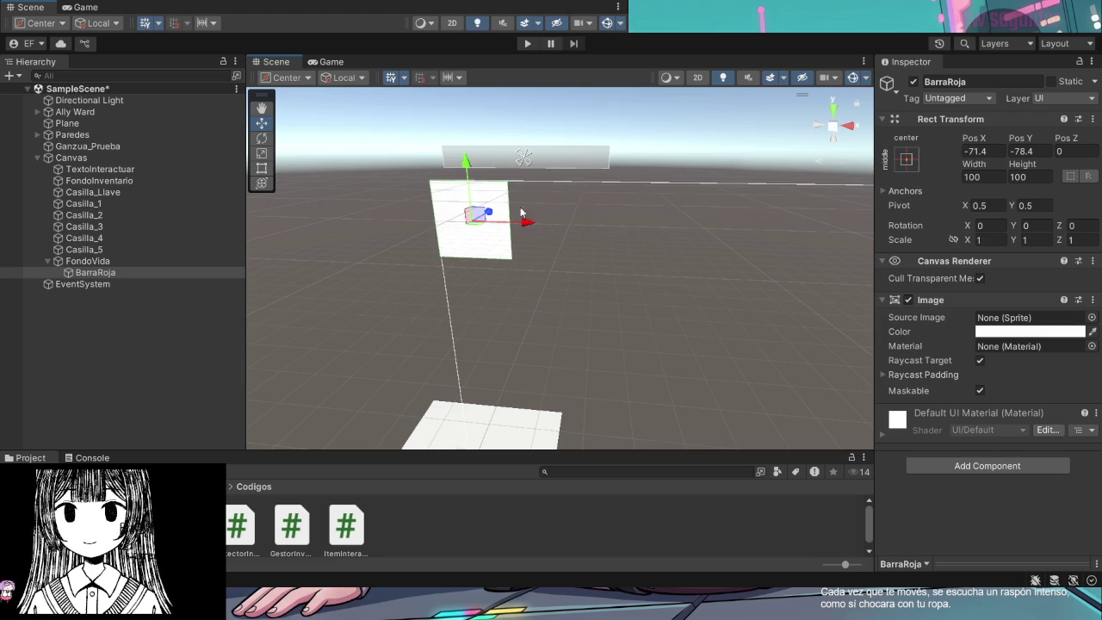
Drag FondoVida back to roughly position 0, 0
click(566, 153)
mouse_move(530, 148)
mouse_down()
mouse_move(530, 207)
mouse_move(533, 145)
mouse_up()
mouse_move(544, 203)
mouse_down()
mouse_move(561, 201)
mouse_move(557, 235)
mouse_up()
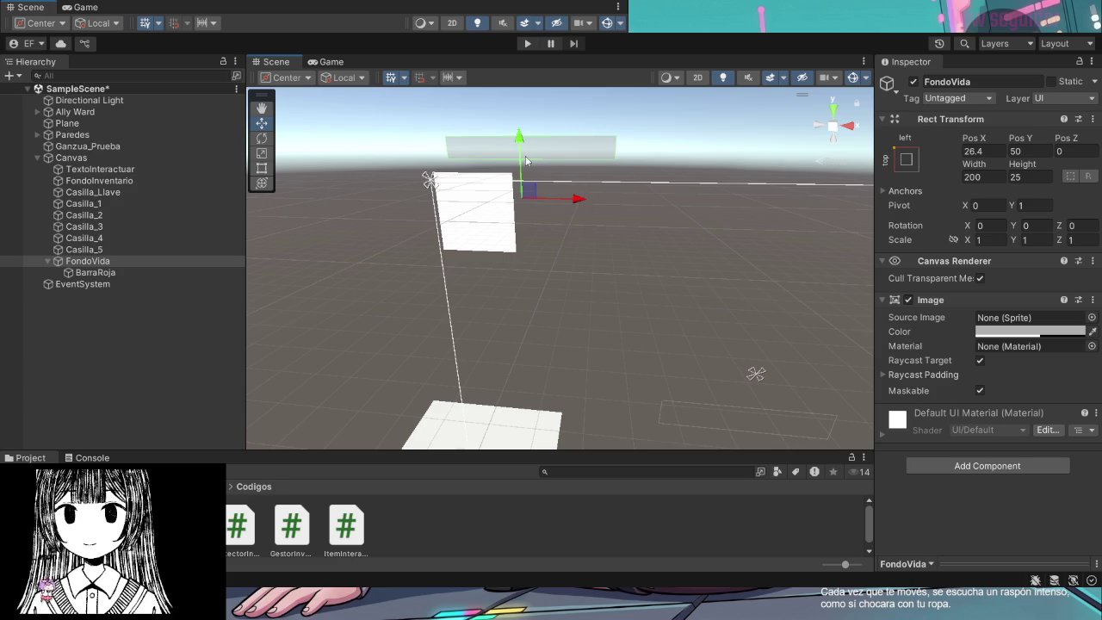
key(ctrl+z)
key(ctrl+z)
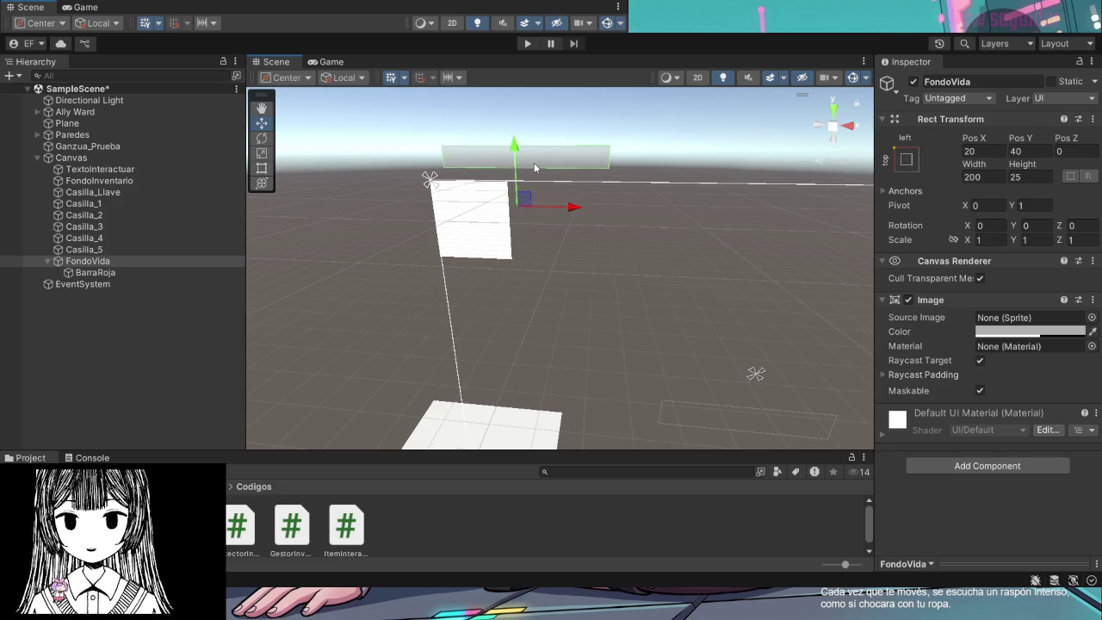
click(494, 249)
click(508, 237)
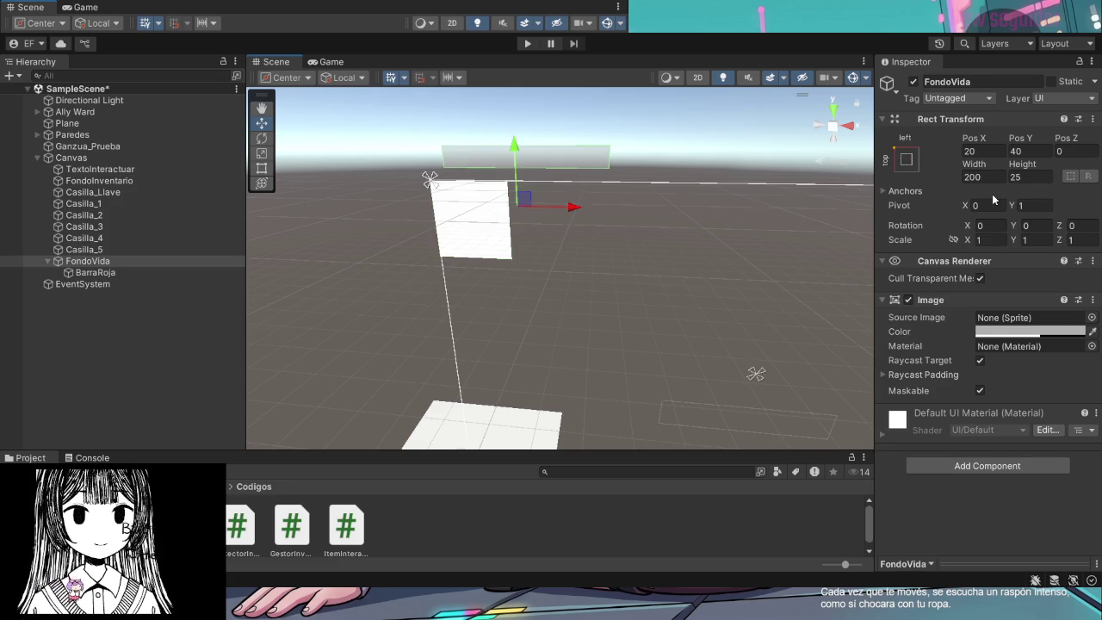
click(1002, 152)
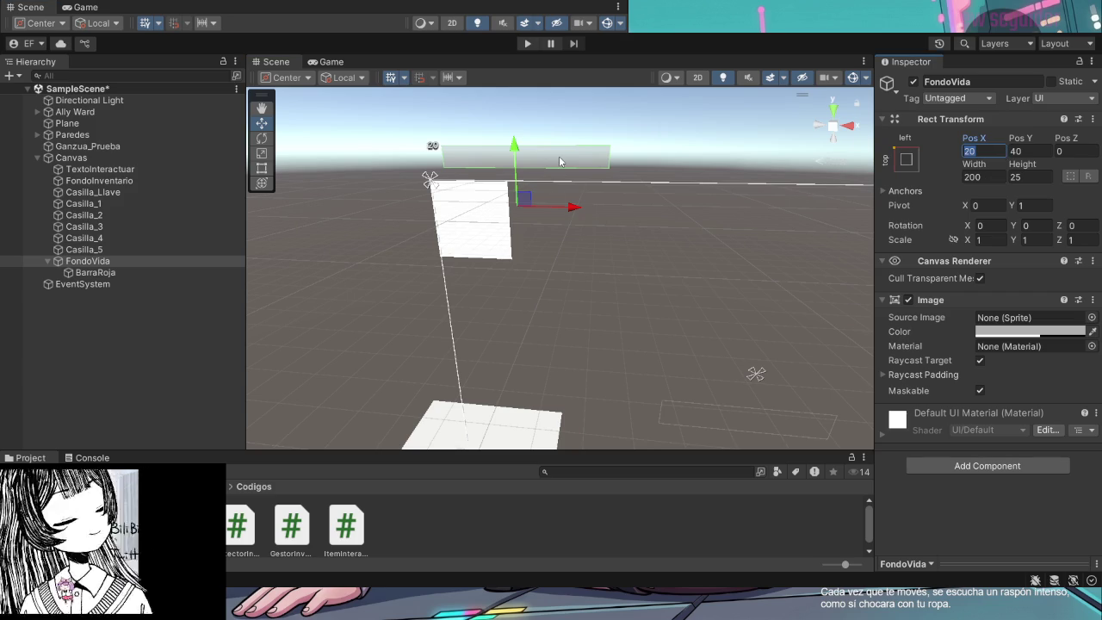
click(539, 164)
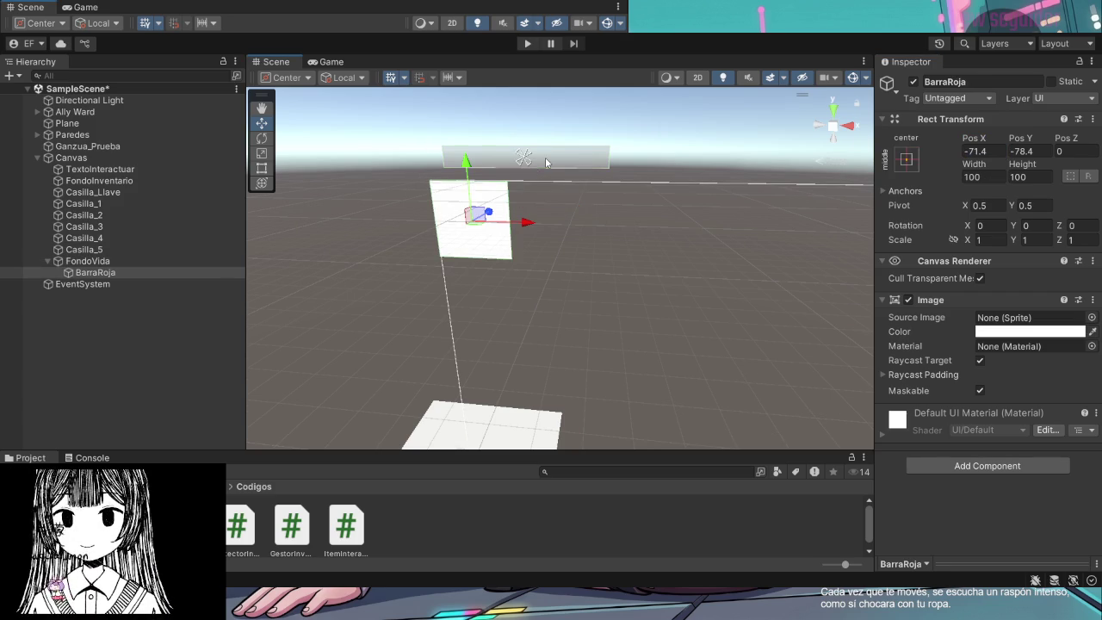
click(555, 160)
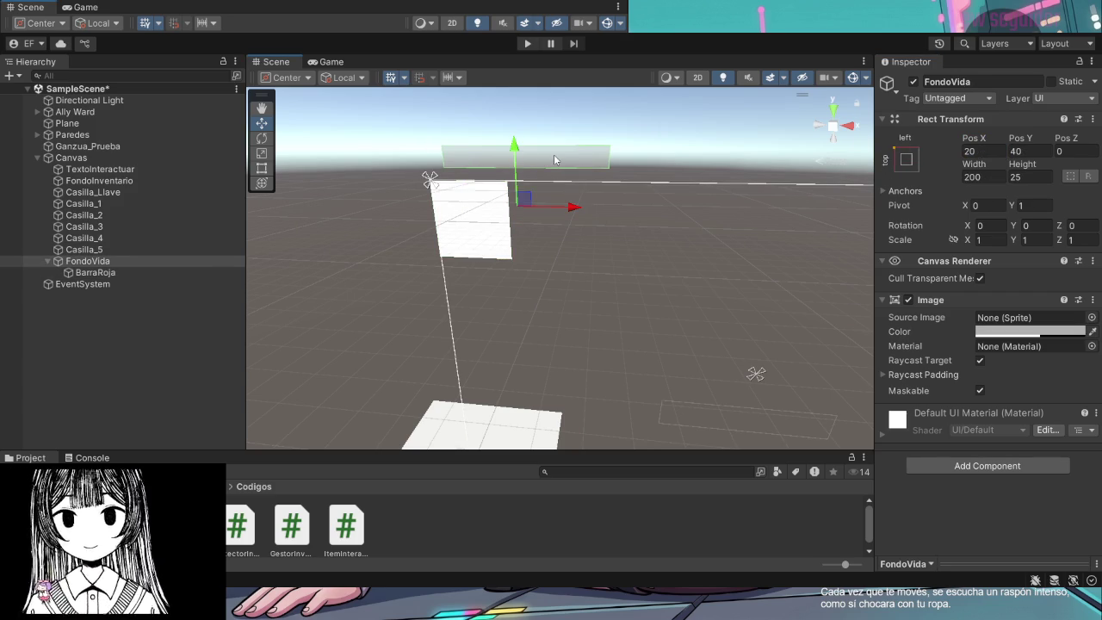
drag(515, 154, 517, 192)
drag(558, 243, 542, 242)
Drag BarraRoja up and right toward FondoVida's left end, near −71.4, −63.1
click(435, 265)
drag(465, 222, 460, 210)
drag(511, 242, 527, 245)
click(532, 155)
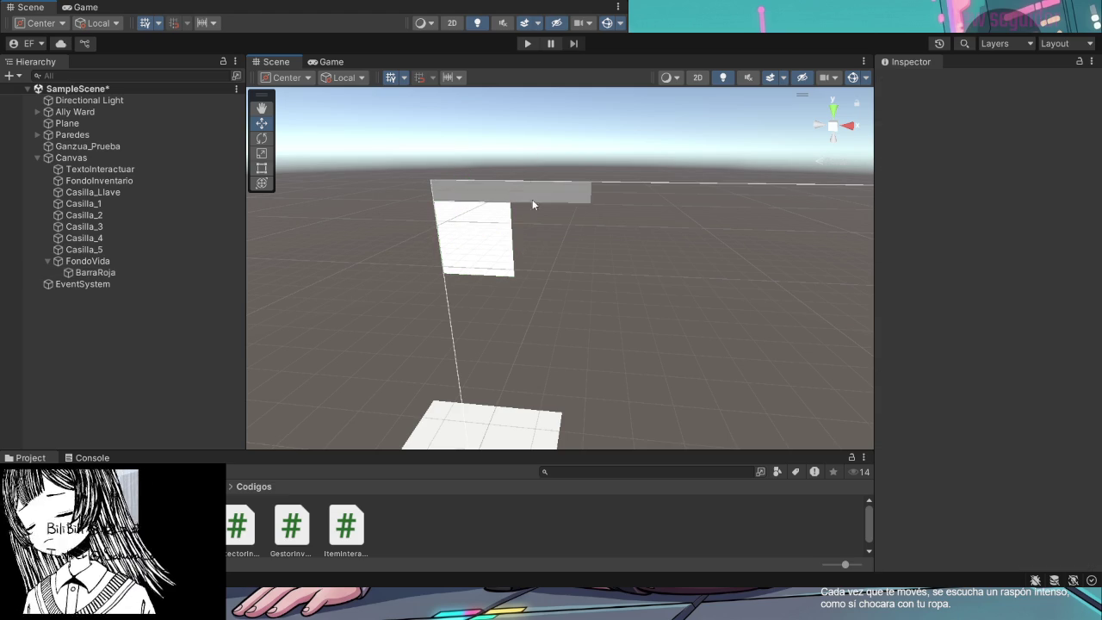
Drag BarraRoja up to Pos Y −37, overlapping FondoVida's left end, then check its anchors
click(521, 191)
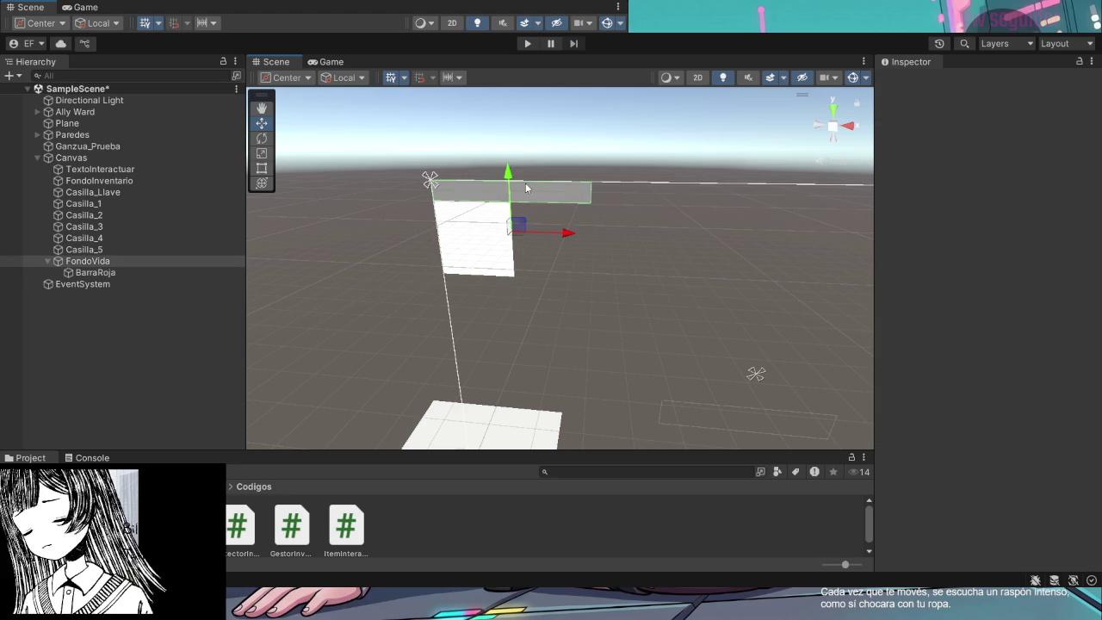
click(472, 214)
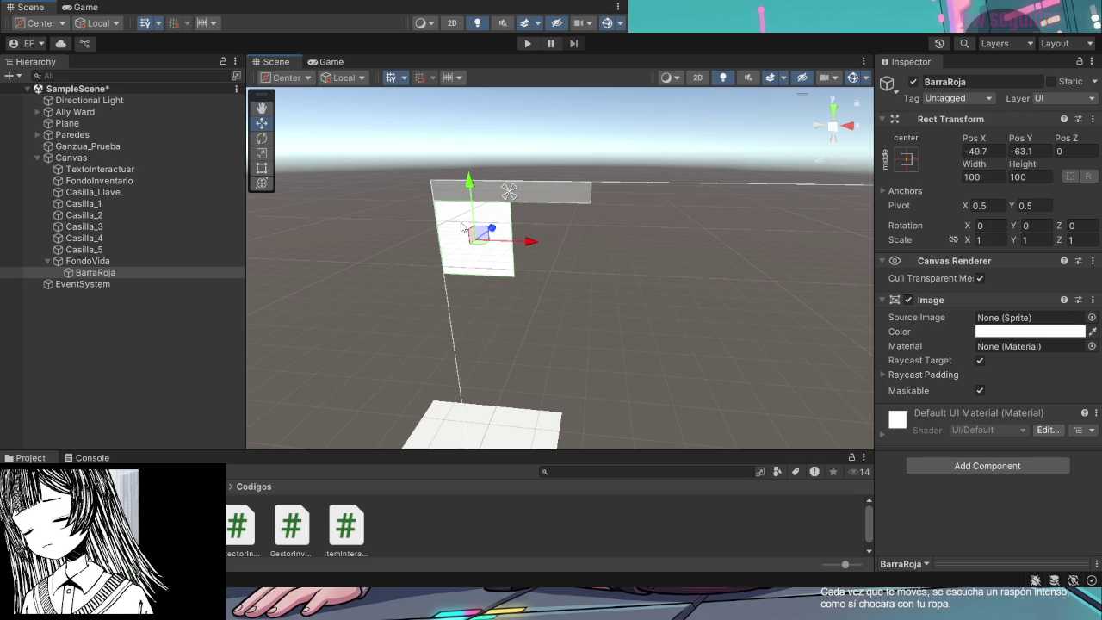
drag(470, 197, 472, 176)
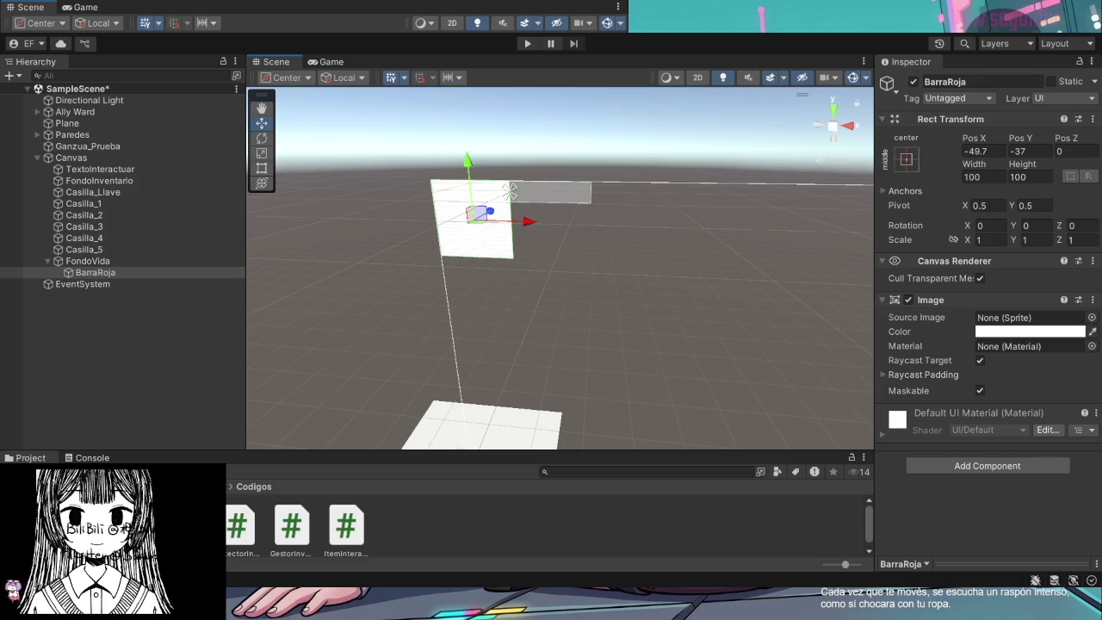
click(1074, 193)
click(926, 193)
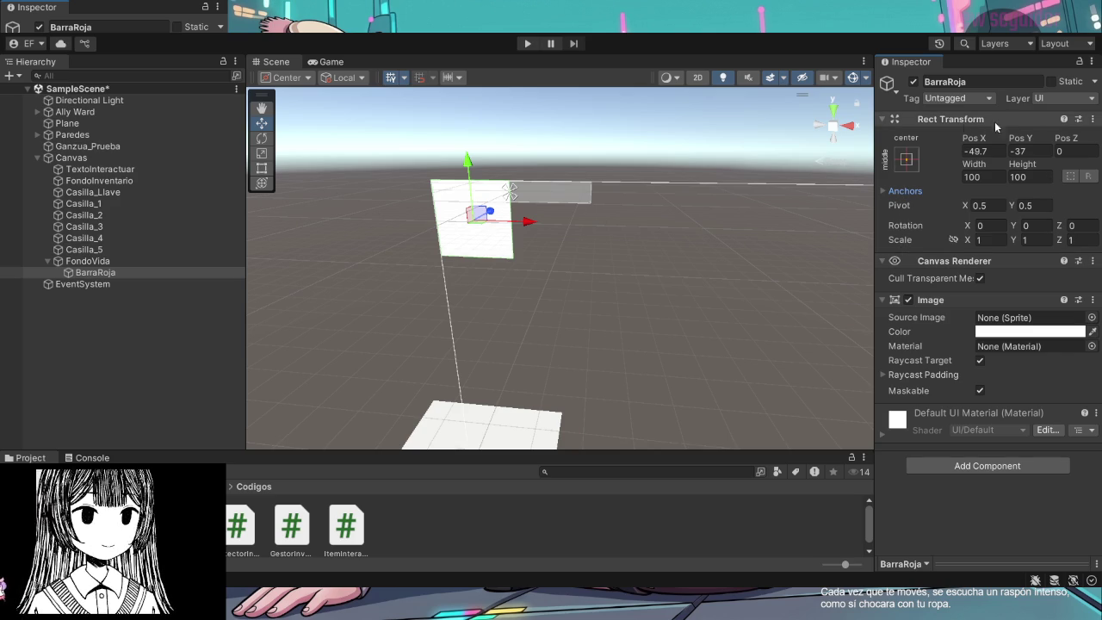
click(915, 191)
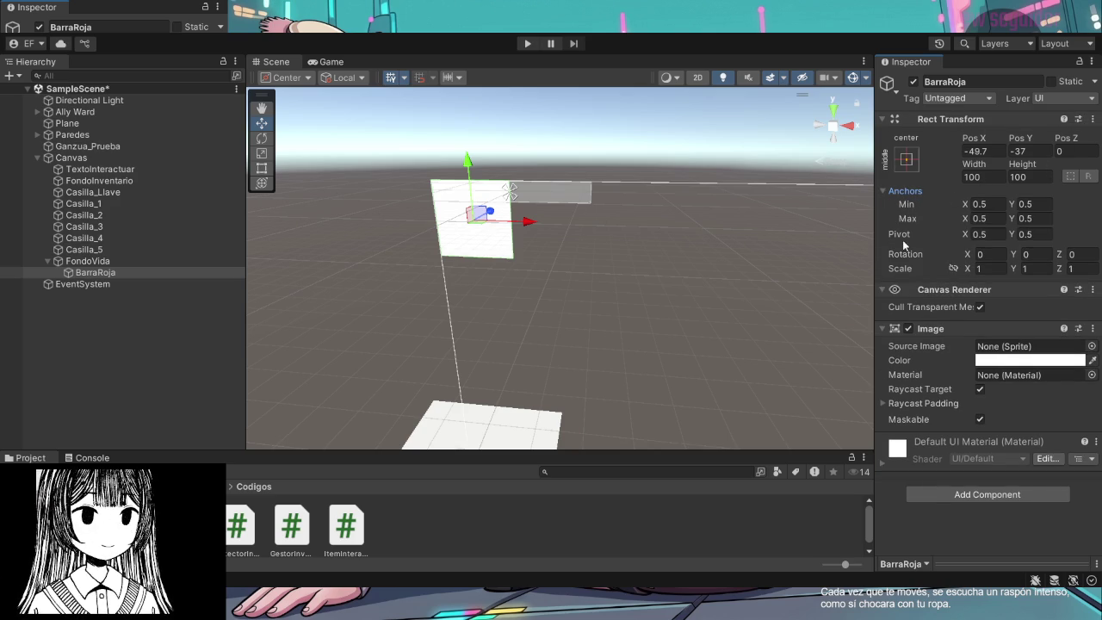
click(900, 190)
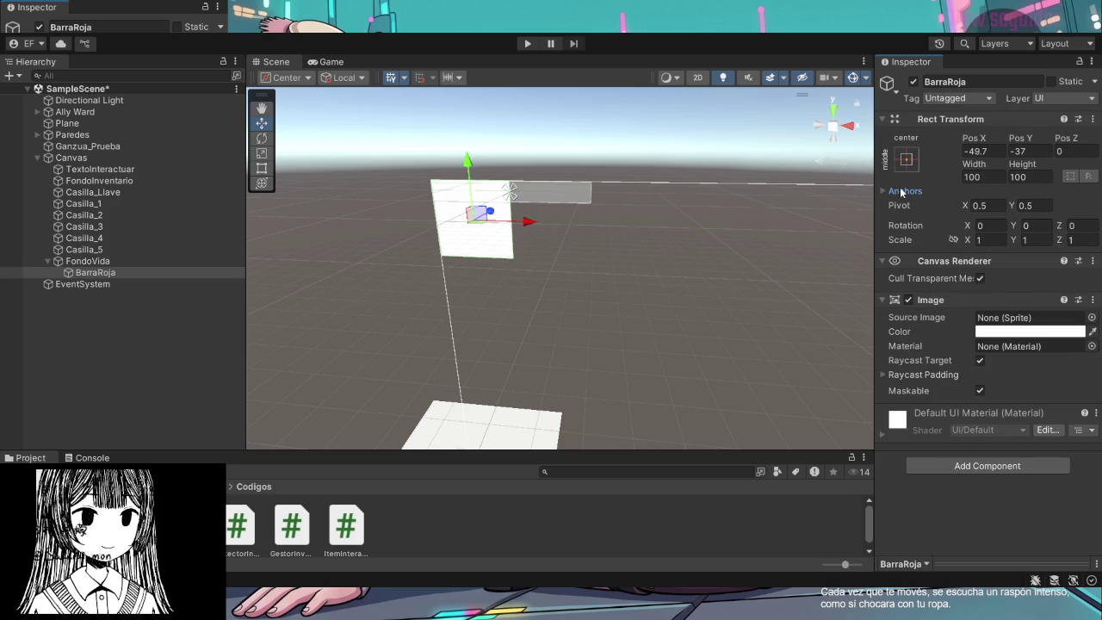
click(900, 190)
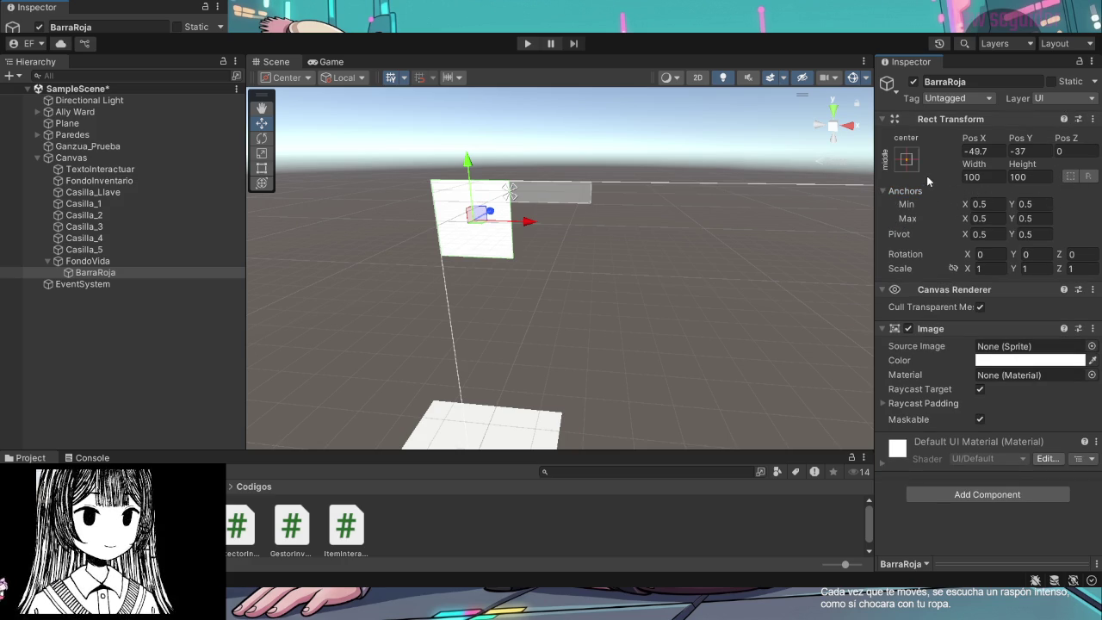
click(894, 121)
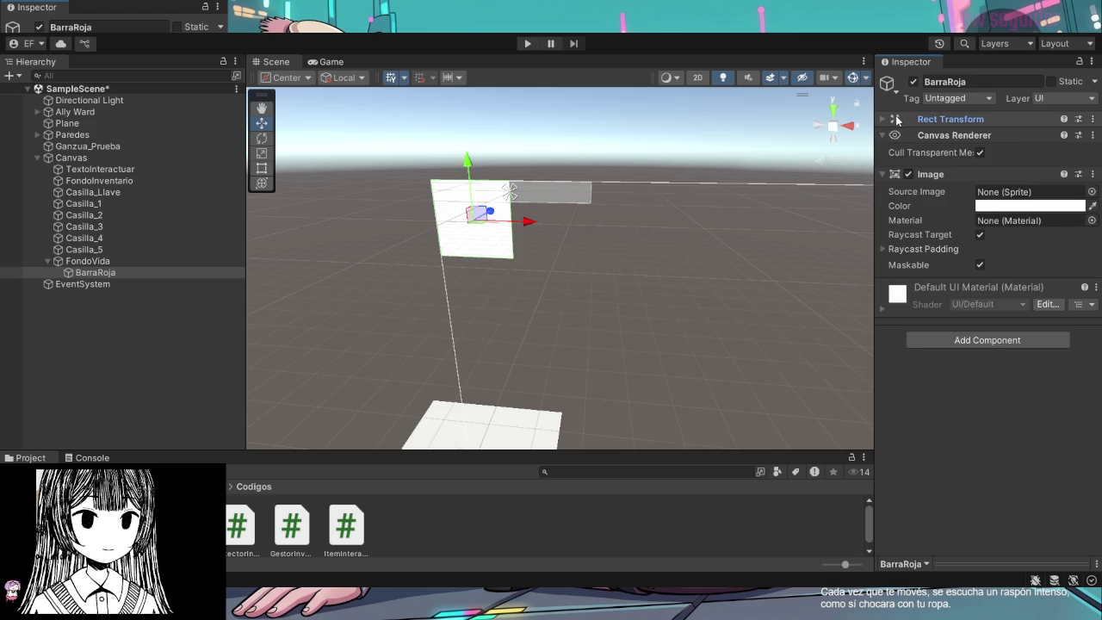
click(893, 122)
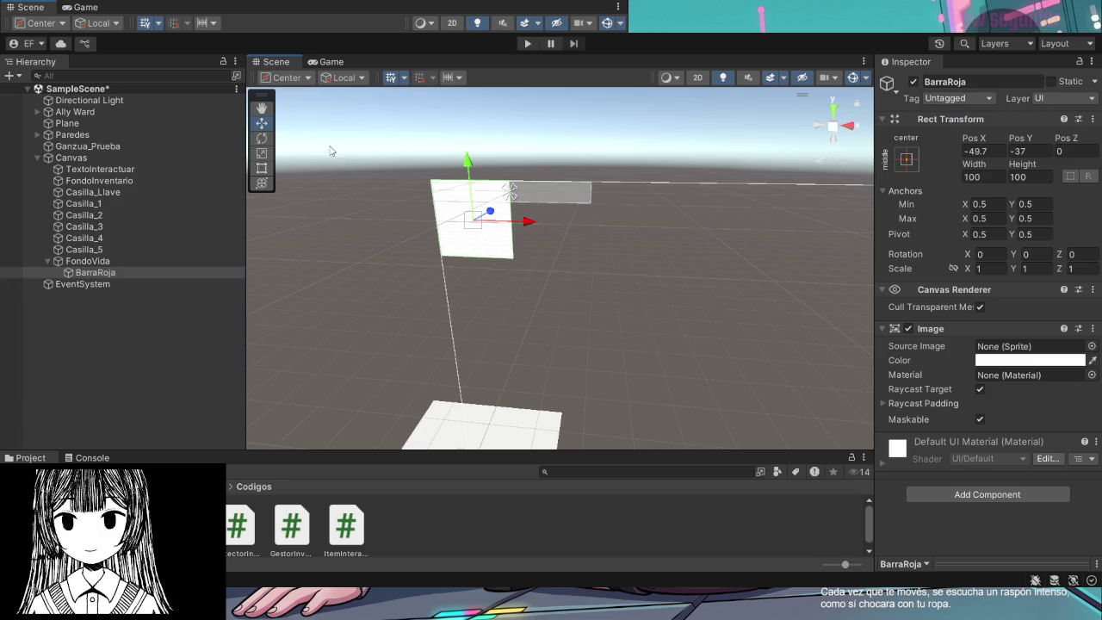
Orbit the Scene view and scrub BarraRoja's height down to 98.18
mouse_move(497, 224)
mouse_down()
mouse_move(524, 226)
mouse_move(517, 218)
mouse_up()
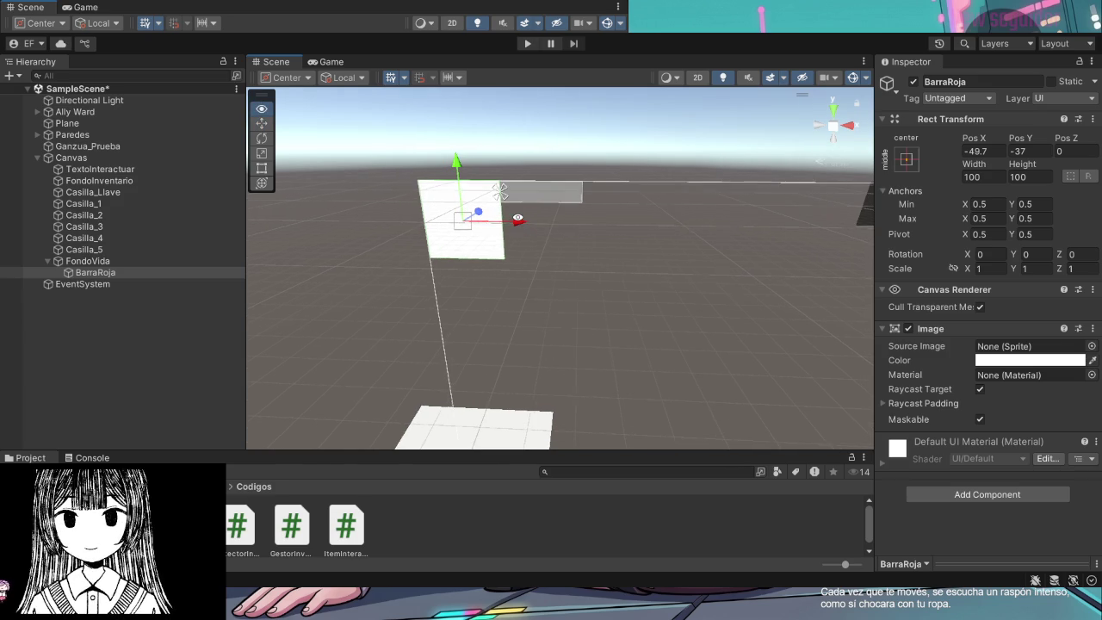
drag(457, 168, 455, 151)
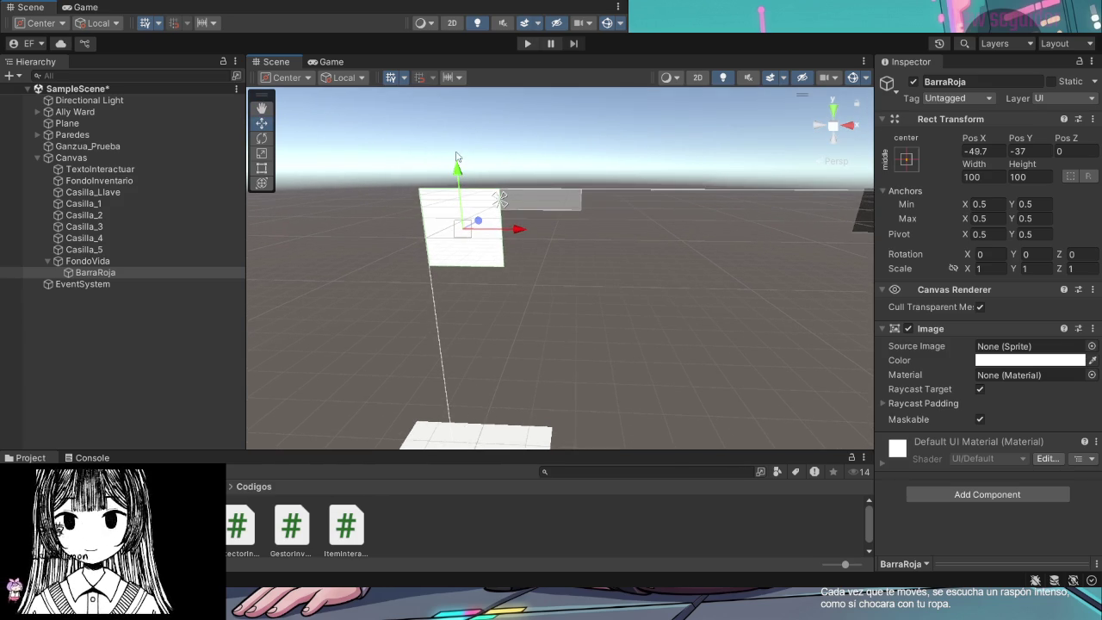
scroll(503, 157, up, 1)
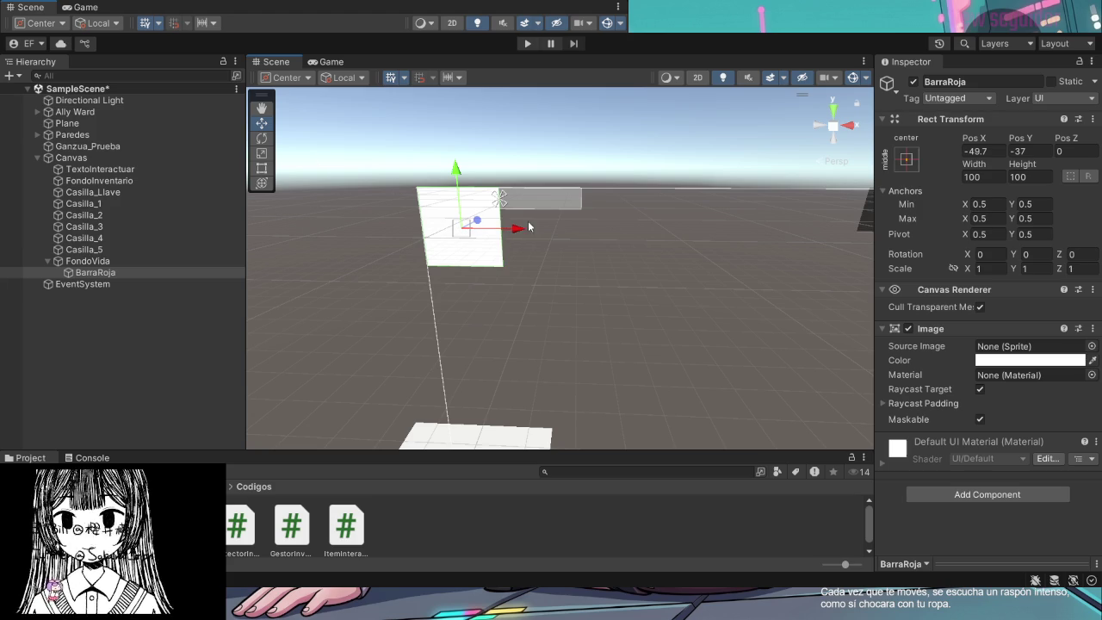
mouse_move(509, 226)
mouse_down()
mouse_move(473, 174)
mouse_move(452, 177)
mouse_move(482, 223)
mouse_up()
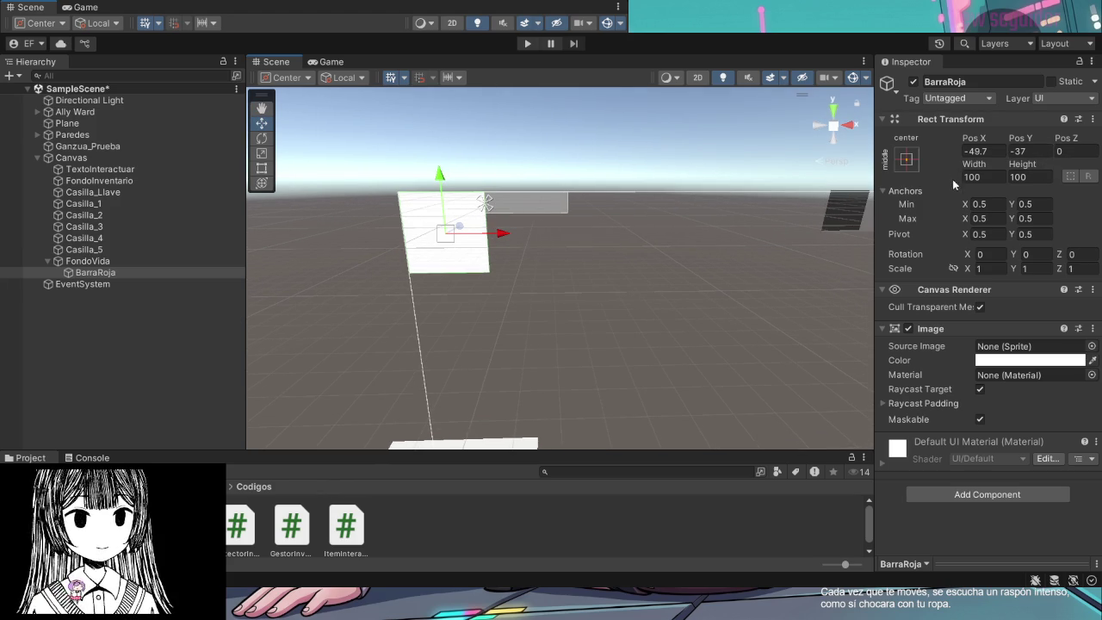
mouse_move(1040, 164)
mouse_down()
mouse_move(1059, 170)
mouse_move(560, 191)
mouse_move(999, 167)
mouse_up()
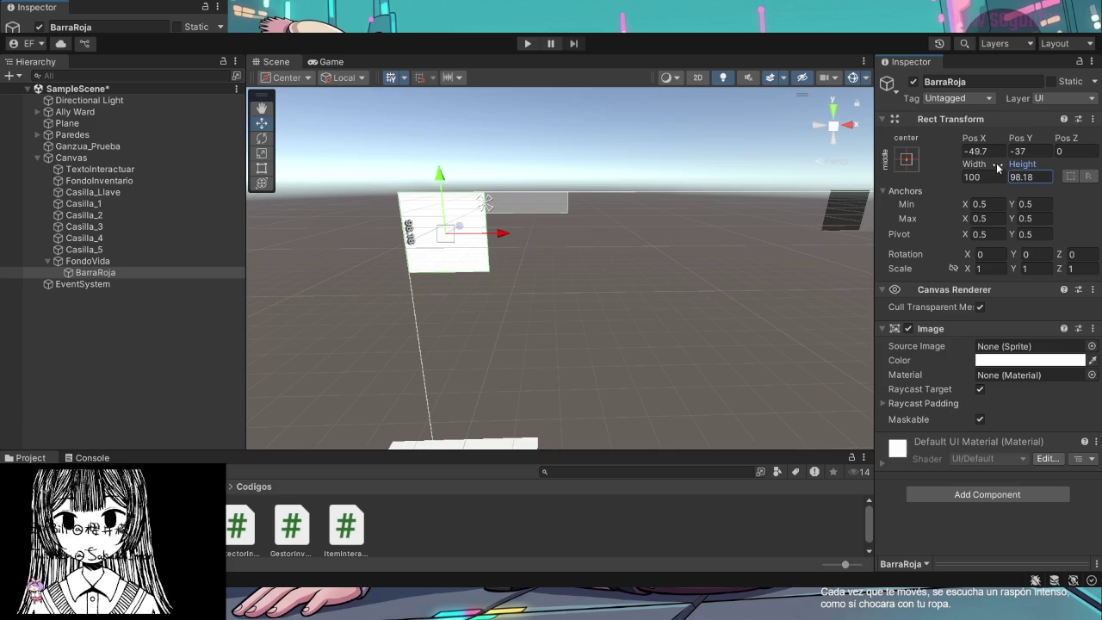
Set BarraRoja's height to 20 after trying 100, 50 and 30
click(1041, 176)
text(100)
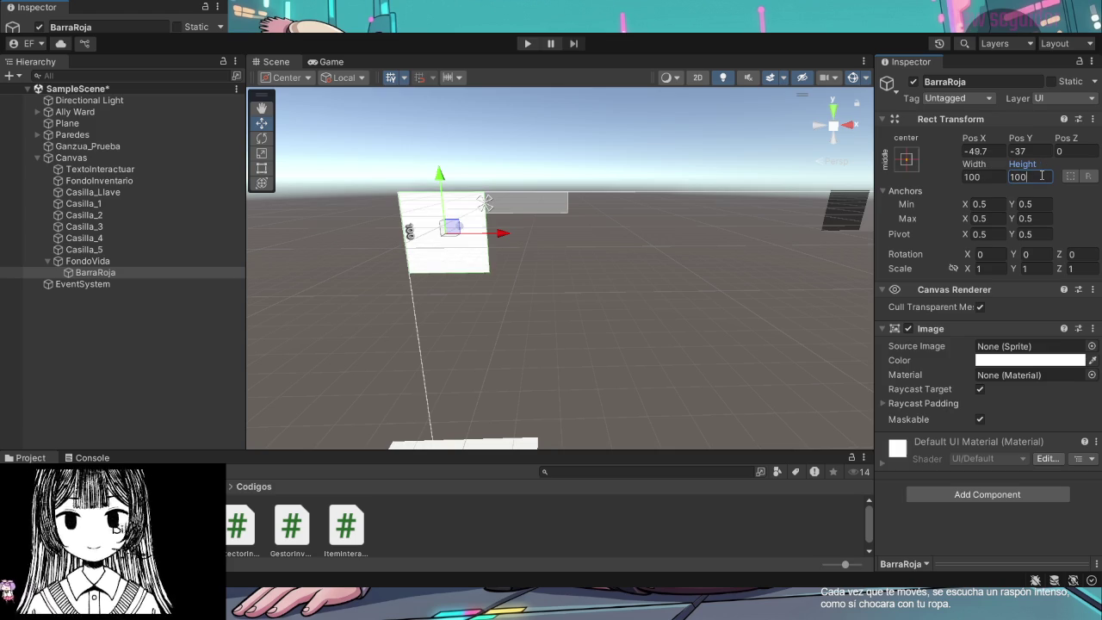
key(BackSpace)
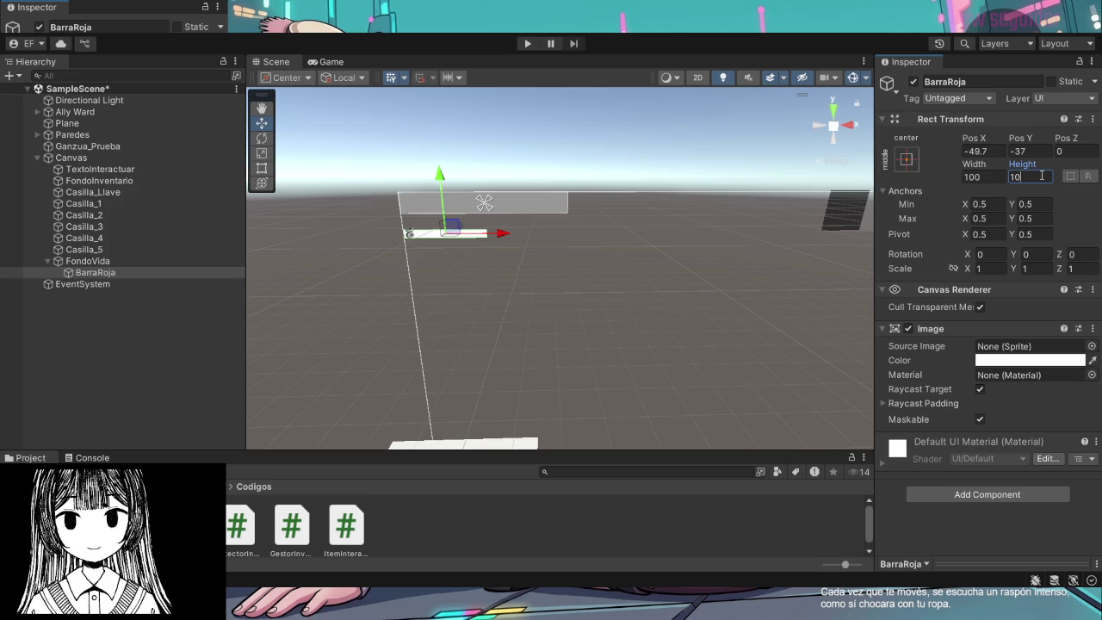
key(BackSpace)
key(BackSpace)
text(50)
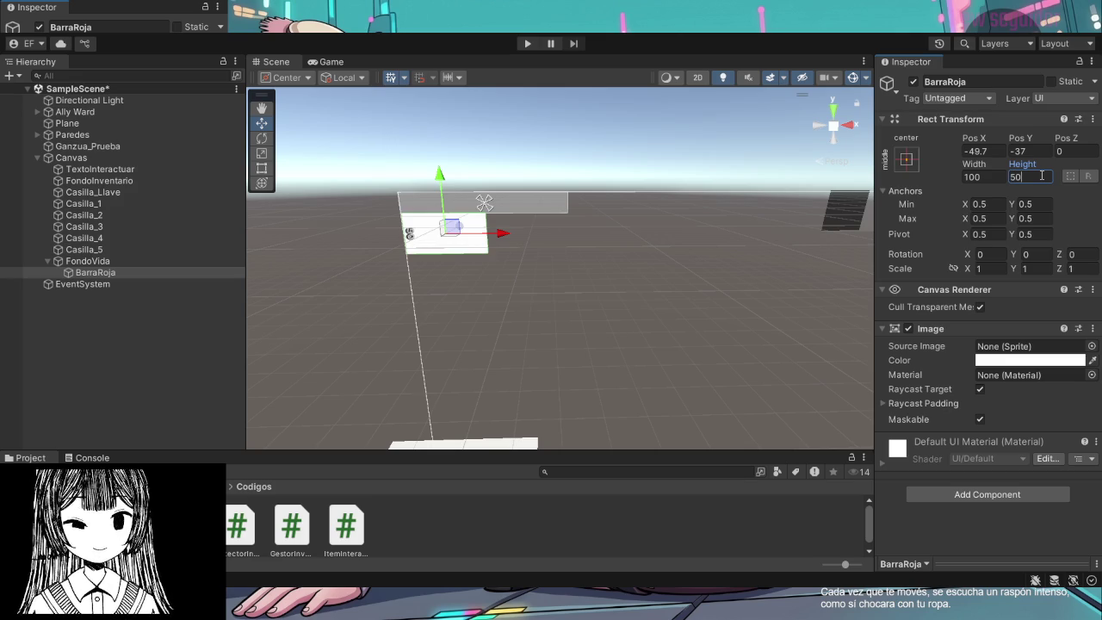
key(BackSpace)
key(BackSpace)
text(30)
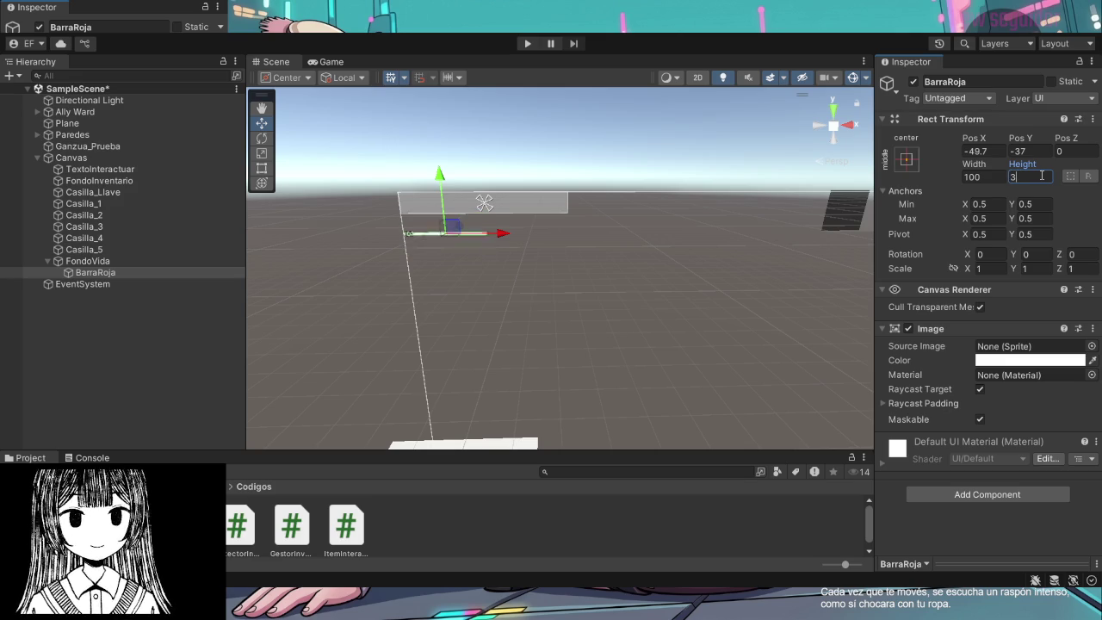
key(BackSpace)
key(BackSpace)
text(20)
click(995, 177)
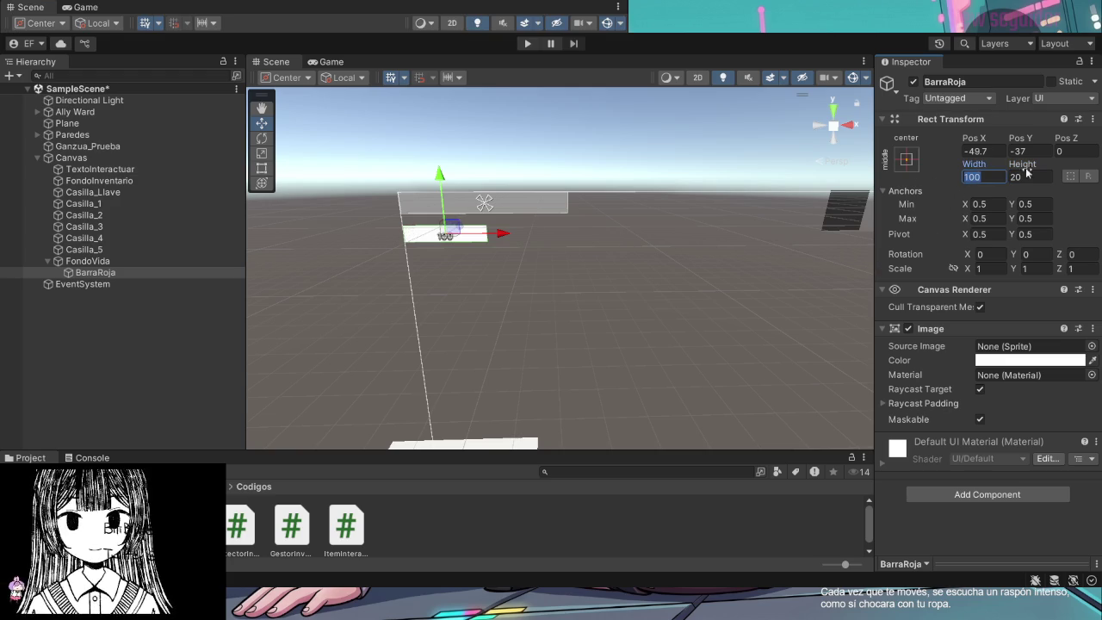
Widen BarraRoja to about 204.1 and drag it over the FondoVida bar
click(913, 191)
click(987, 177)
drag(991, 176, 964, 188)
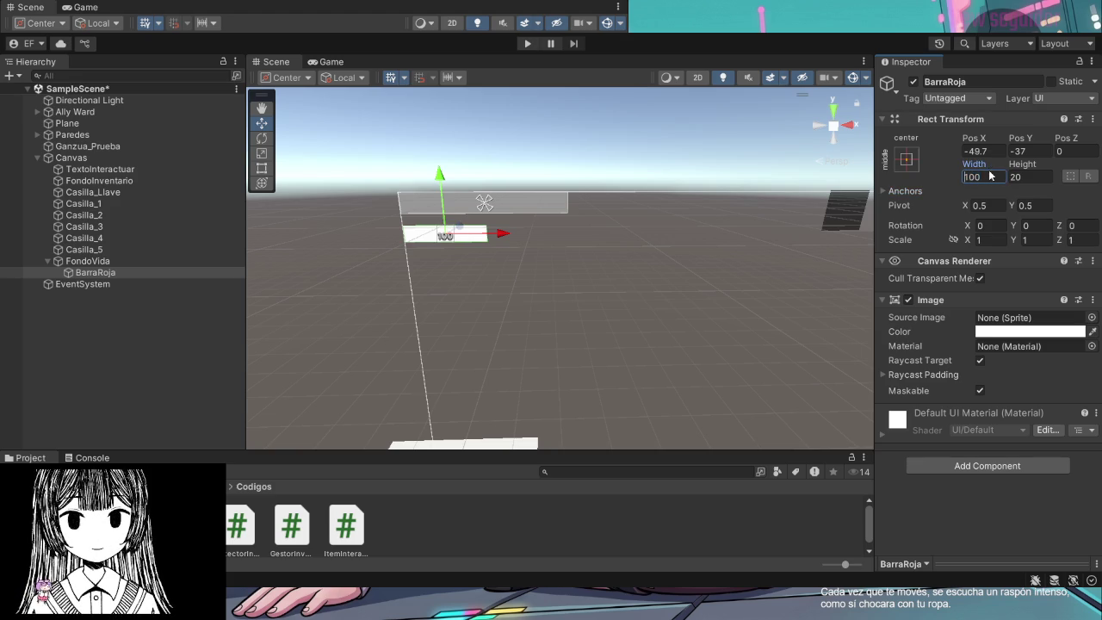
click(963, 189)
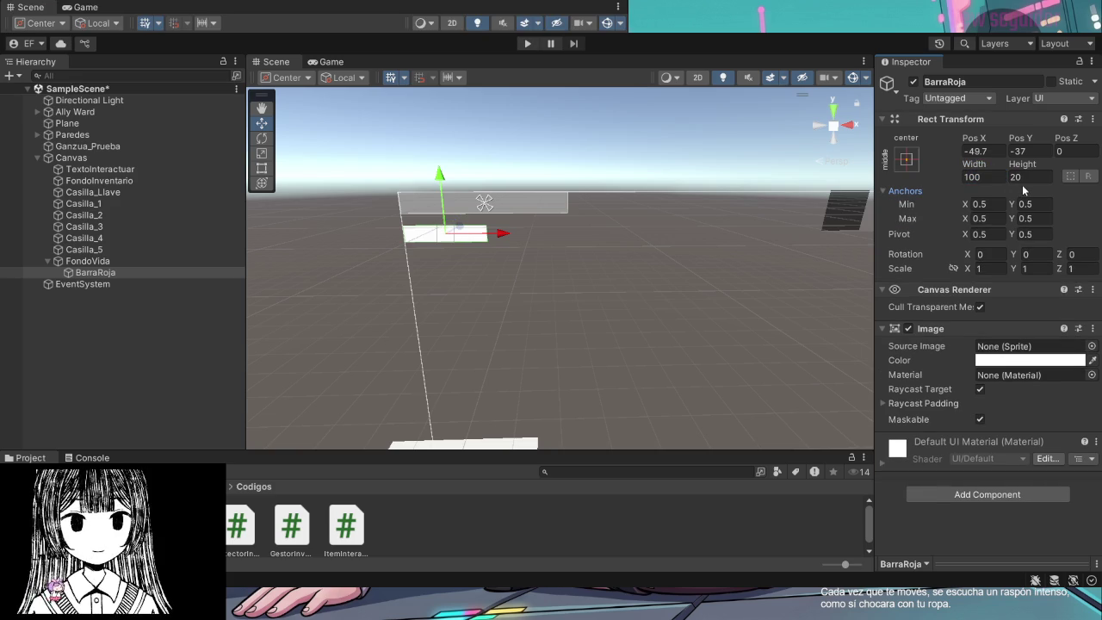
mouse_move(974, 165)
mouse_down()
mouse_move(1027, 167)
mouse_move(21, 167)
mouse_up()
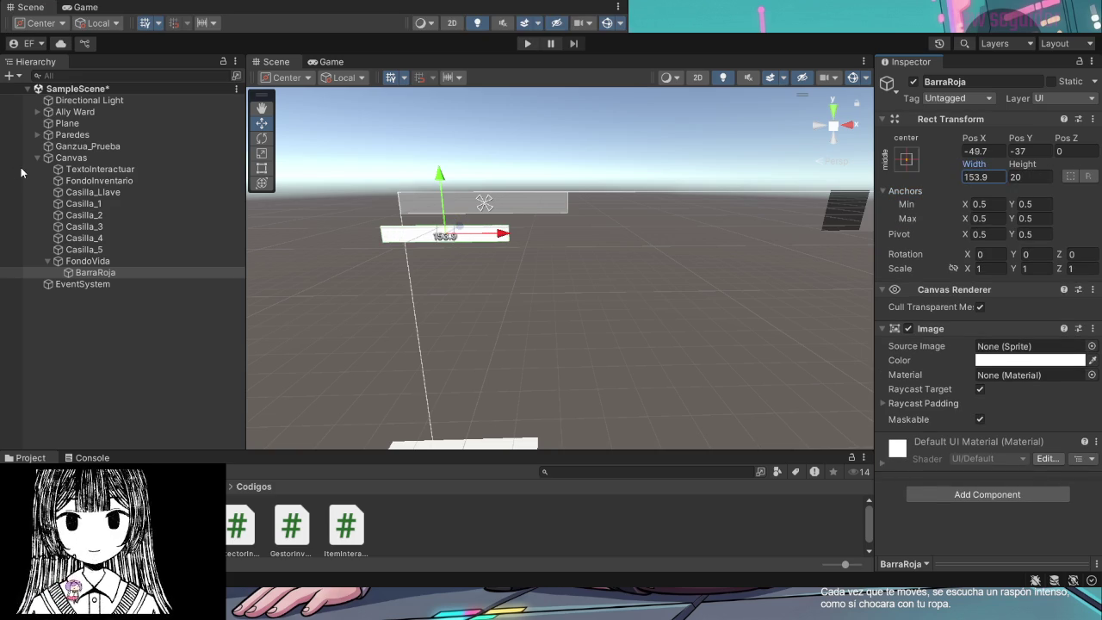
mouse_move(417, 234)
mouse_down()
mouse_move(446, 233)
mouse_move(472, 194)
mouse_up()
drag(513, 225, 526, 227)
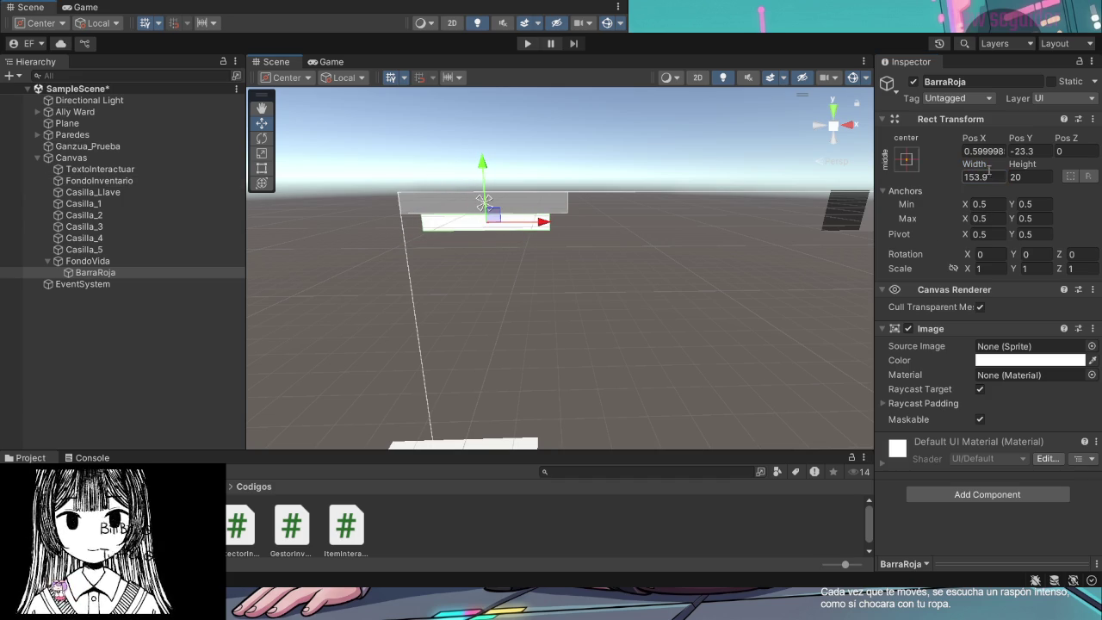
mouse_move(985, 168)
mouse_down()
mouse_move(1098, 172)
mouse_move(7, 175)
mouse_move(1097, 181)
mouse_move(10, 181)
mouse_move(21, 184)
mouse_up()
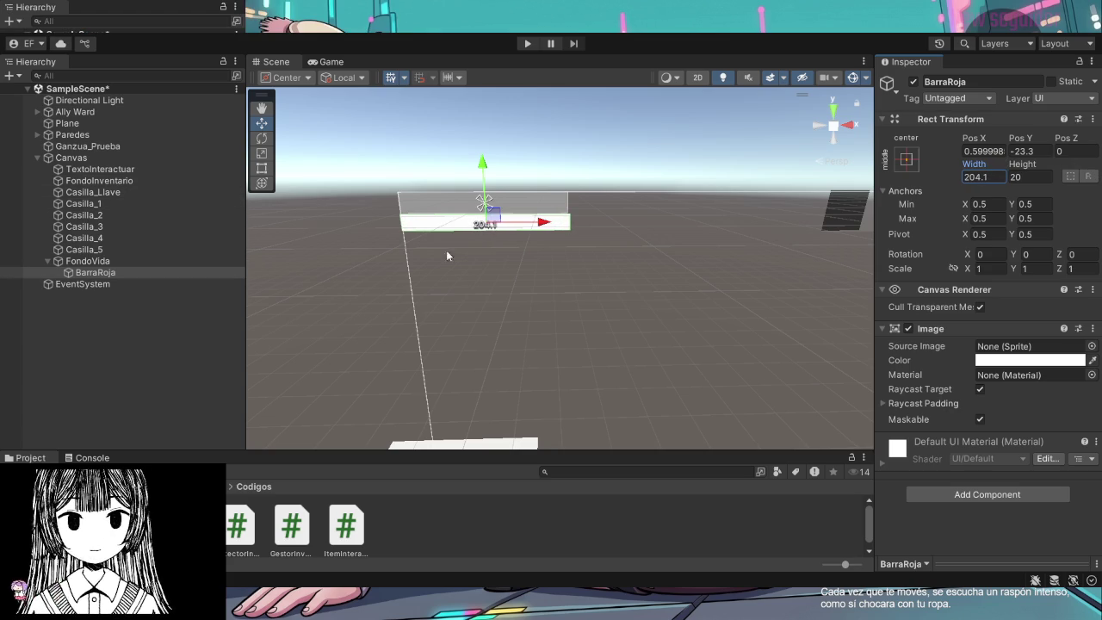
Set BarraRoja's width to 200 to match FondoVida
click(556, 206)
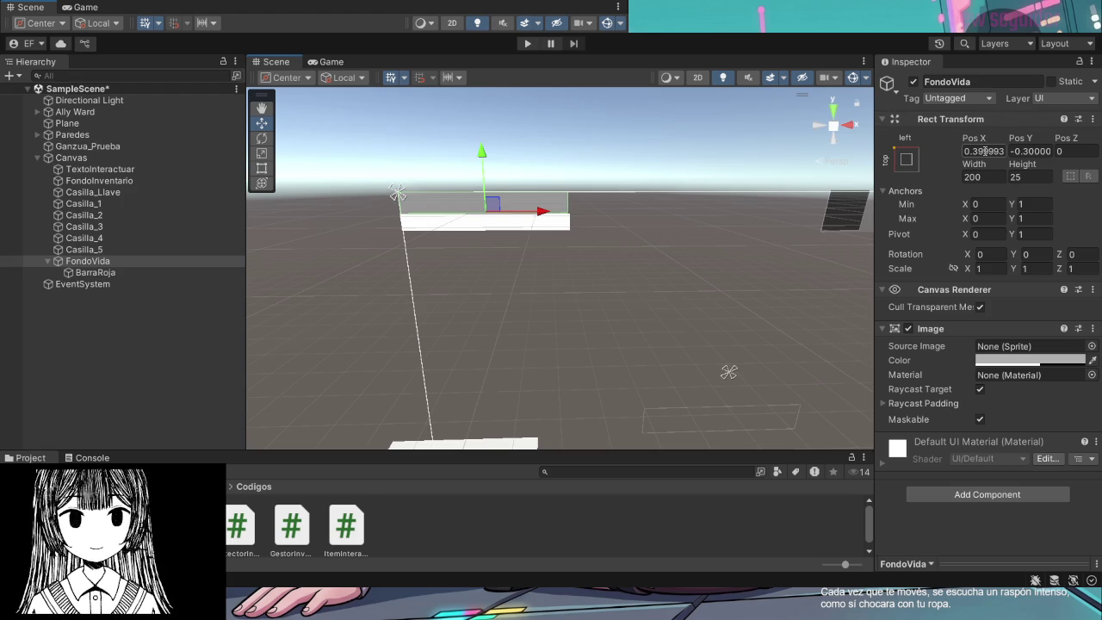
click(564, 220)
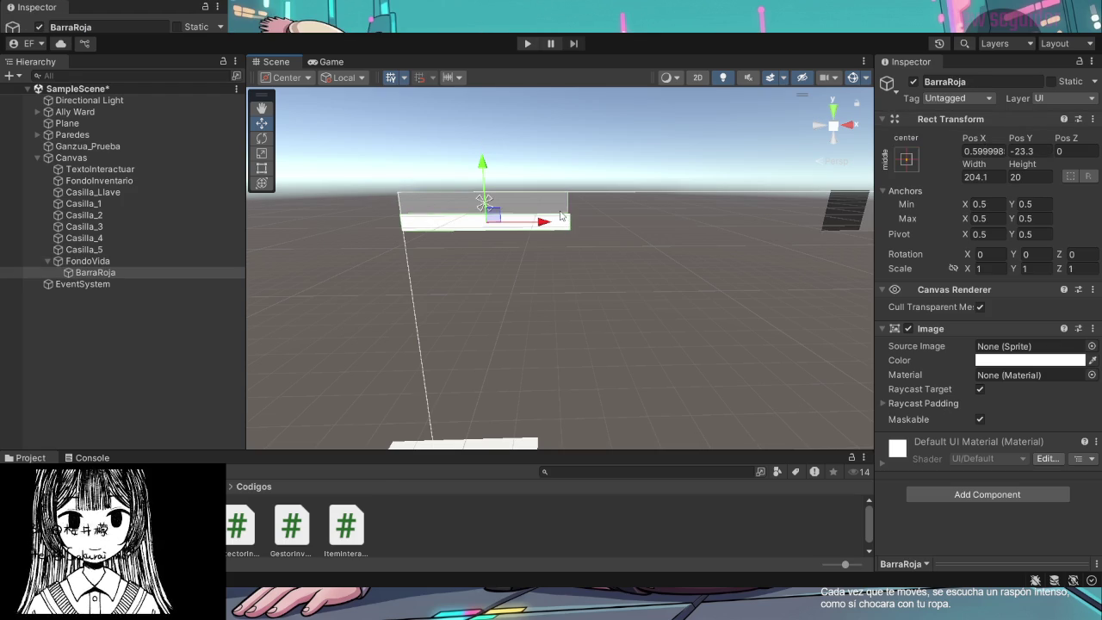
click(556, 207)
click(558, 230)
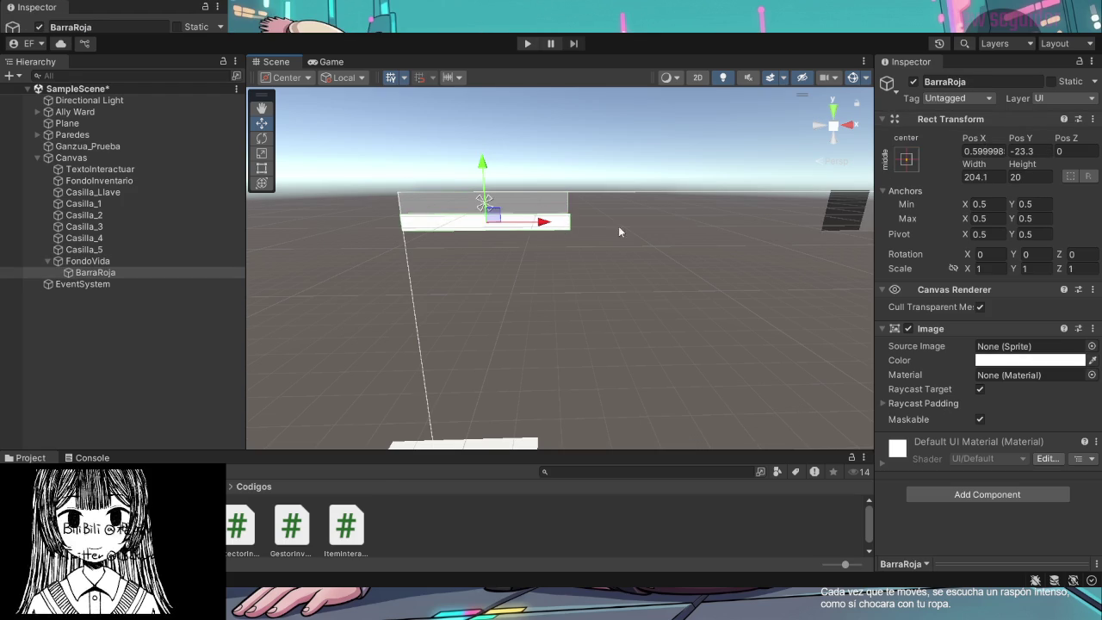
click(997, 180)
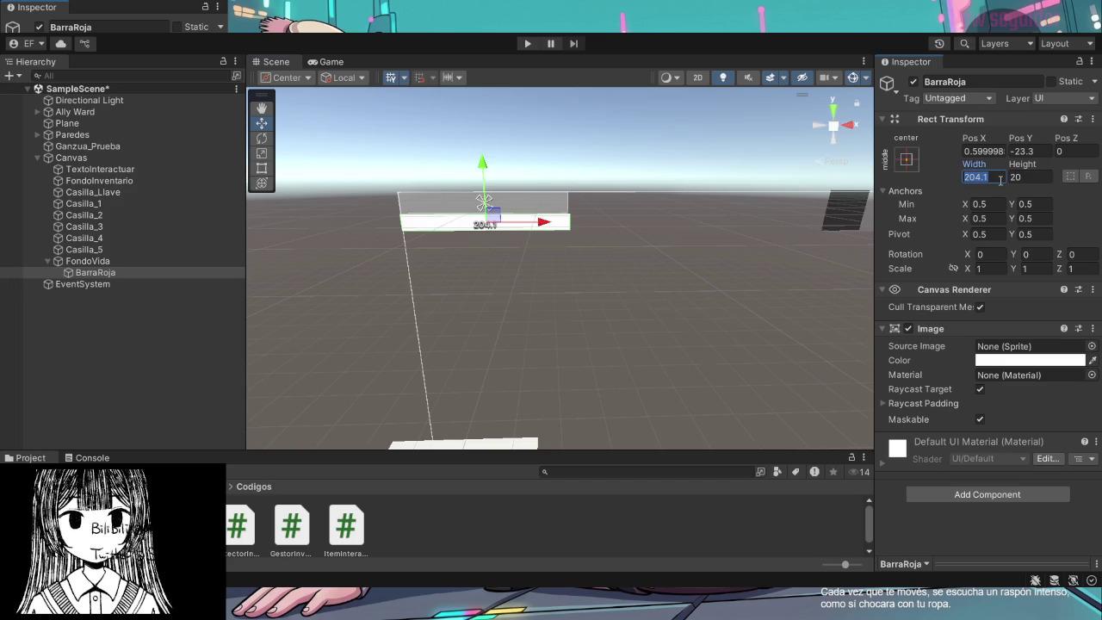
text(200)
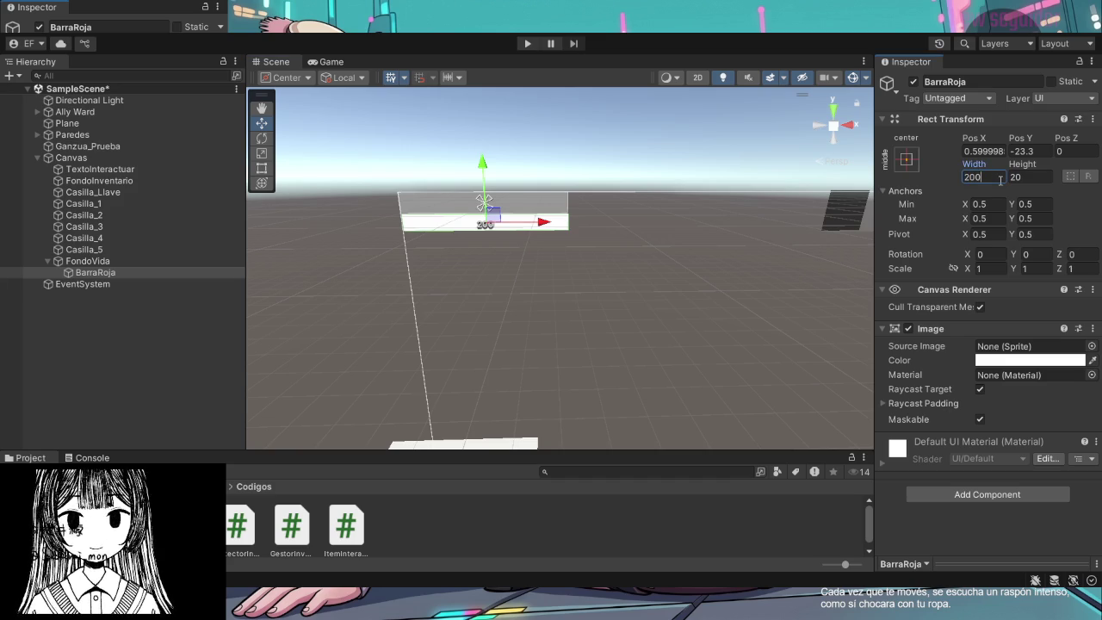
Click through the overlapping UI objects in the Scene view until FondoVida is selected
click(565, 228)
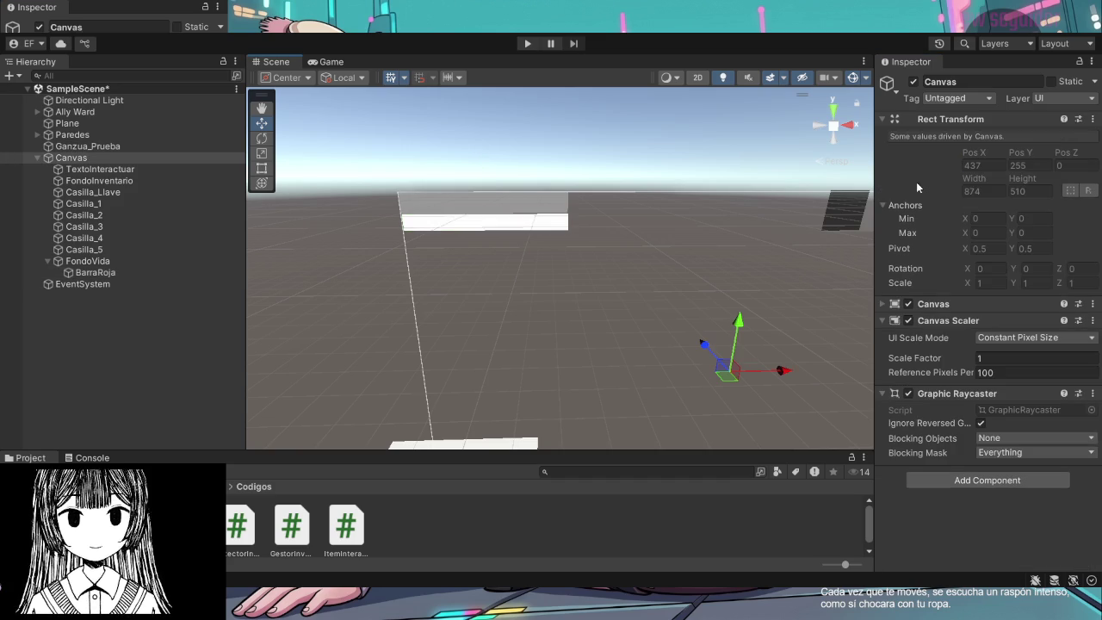
click(509, 227)
click(483, 229)
click(437, 227)
click(523, 226)
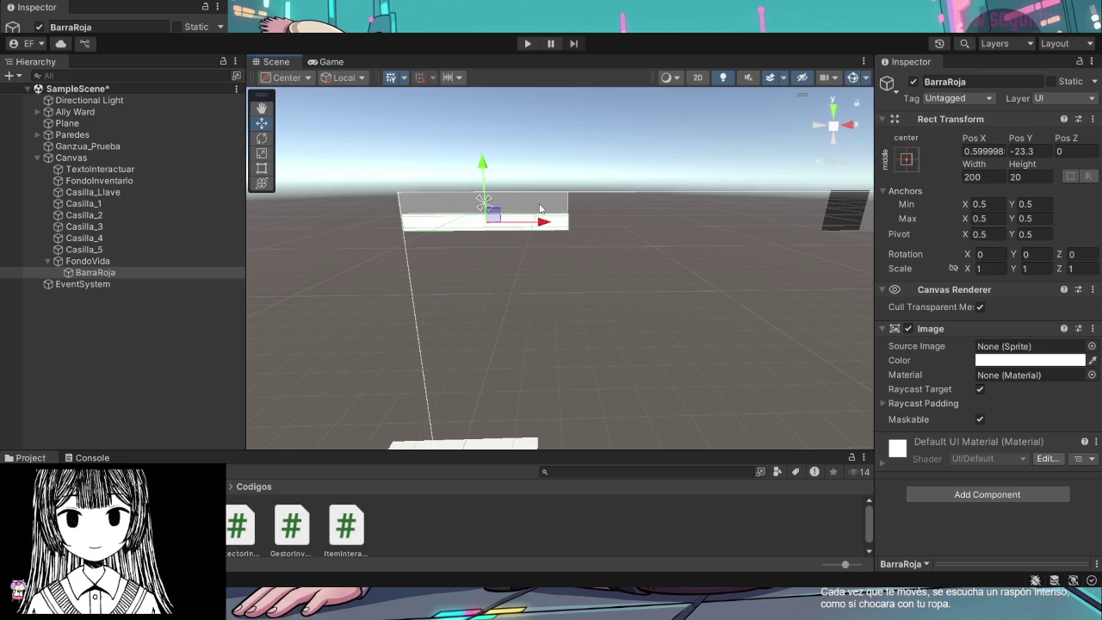
click(538, 220)
click(565, 228)
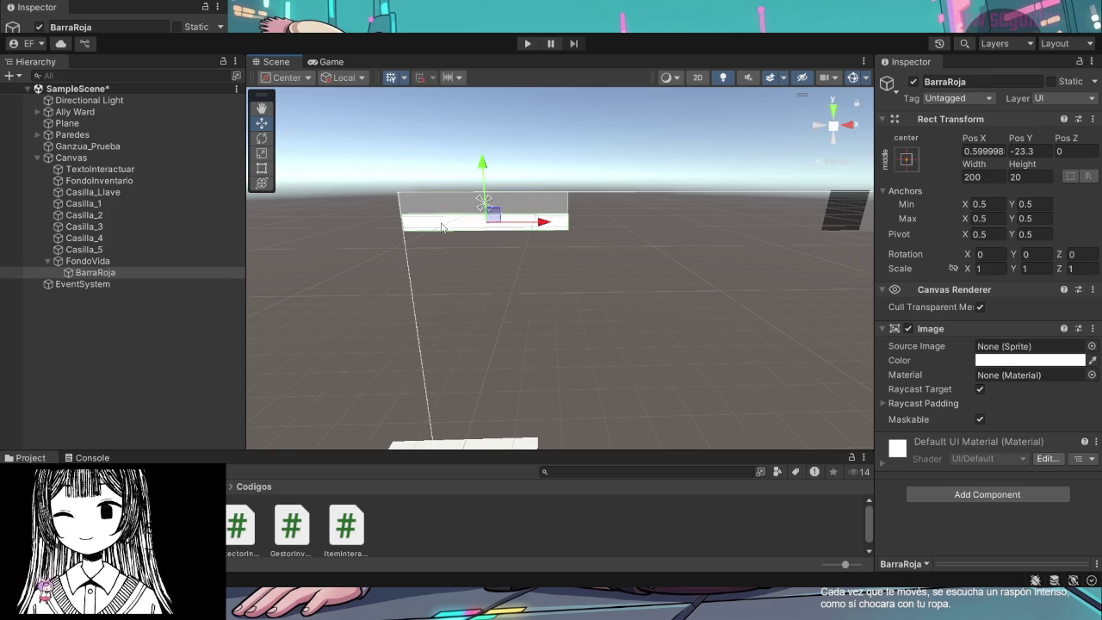
click(548, 211)
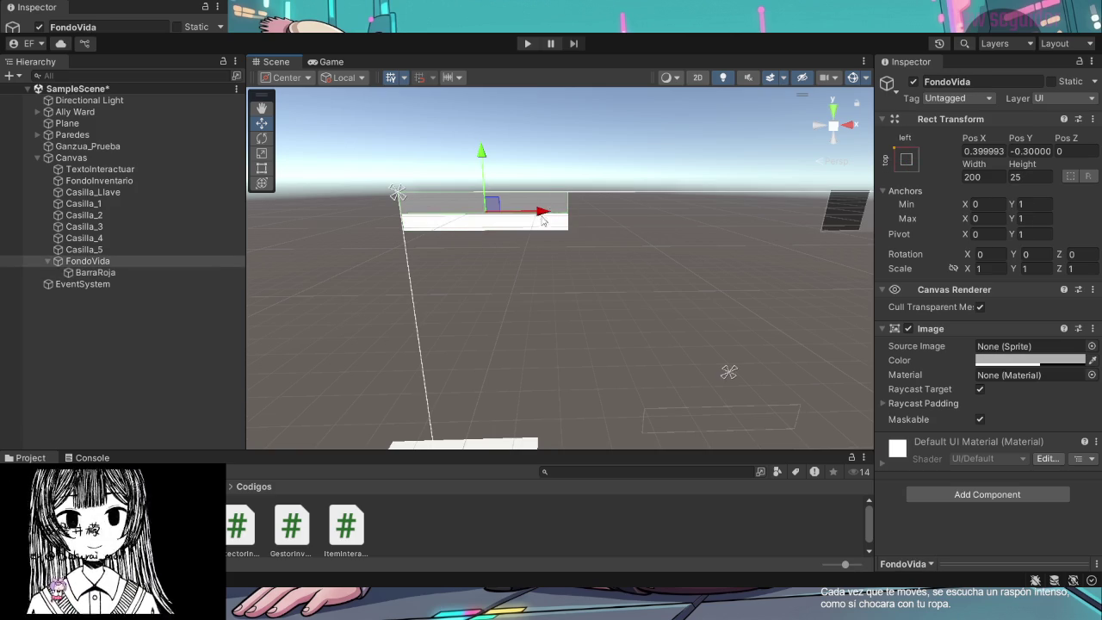
click(556, 233)
click(470, 218)
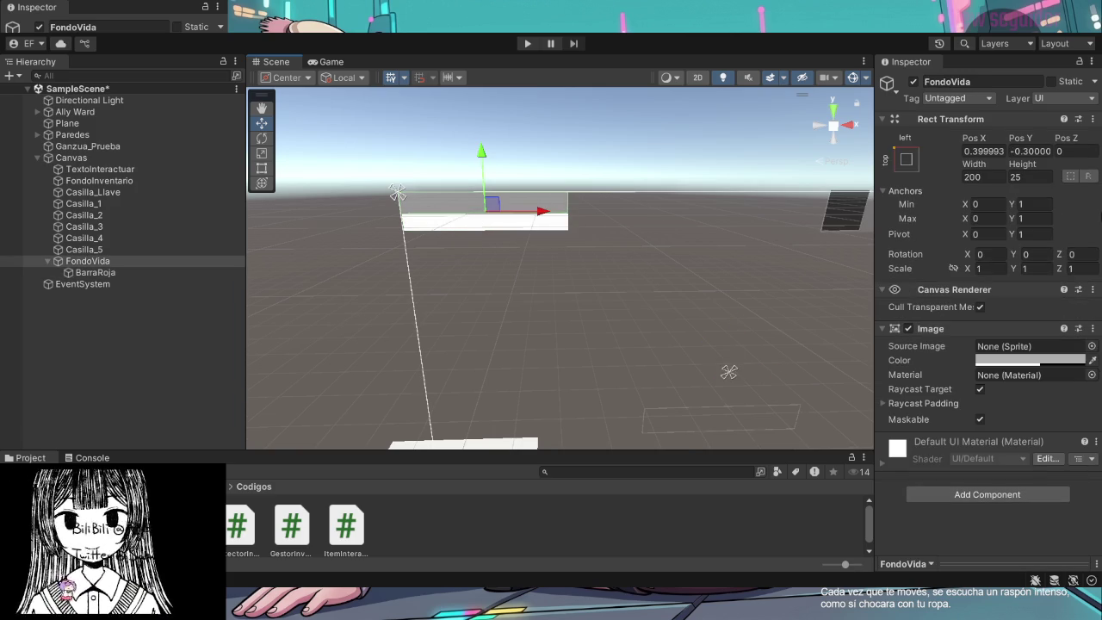
Set FondoVida's Pos X to 0.4, check its Pos Y, then reselect BarraRoja
click(1001, 151)
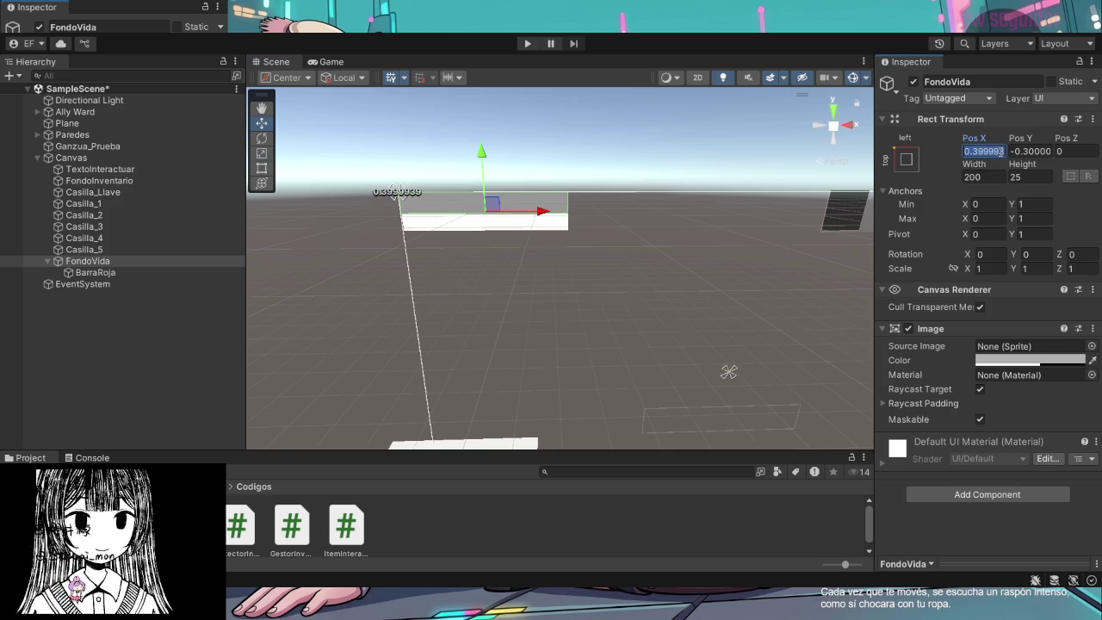
text(0.4)
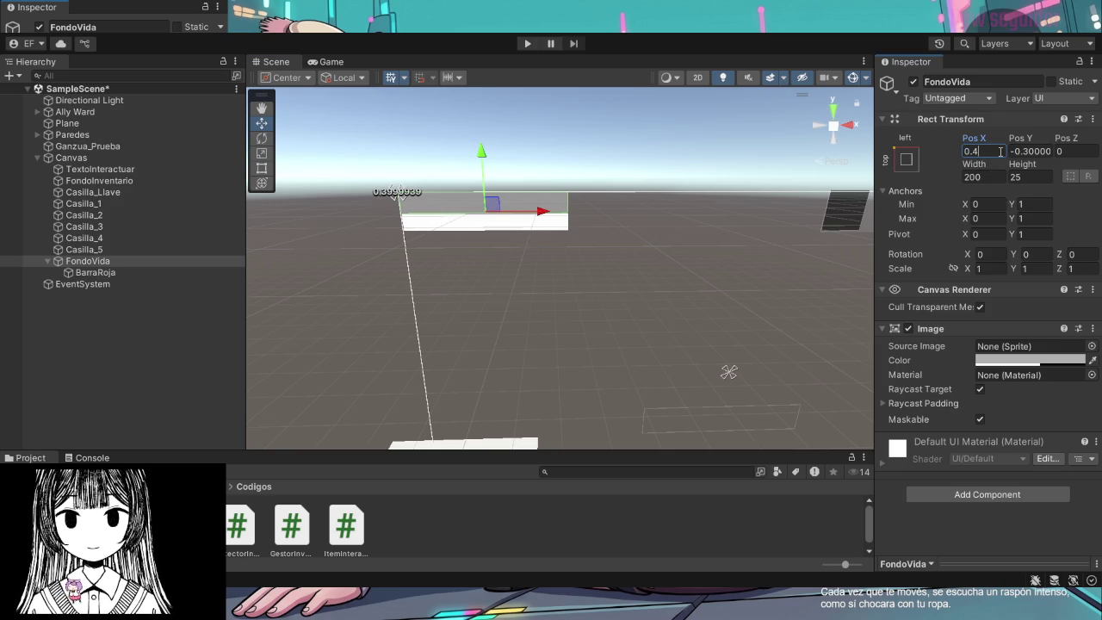
click(1044, 171)
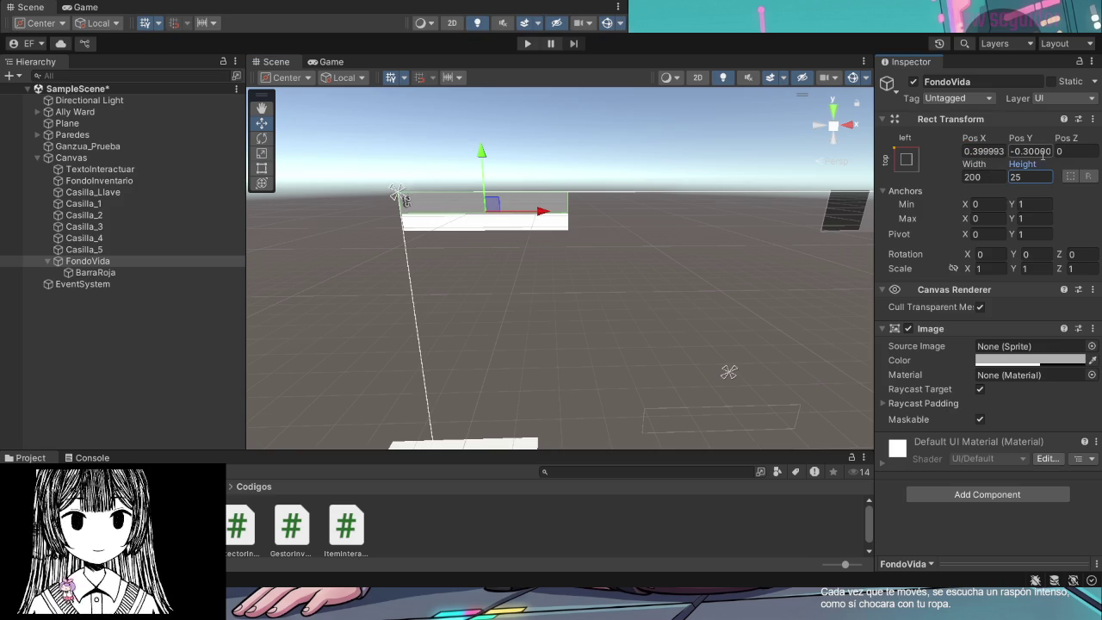
click(1038, 151)
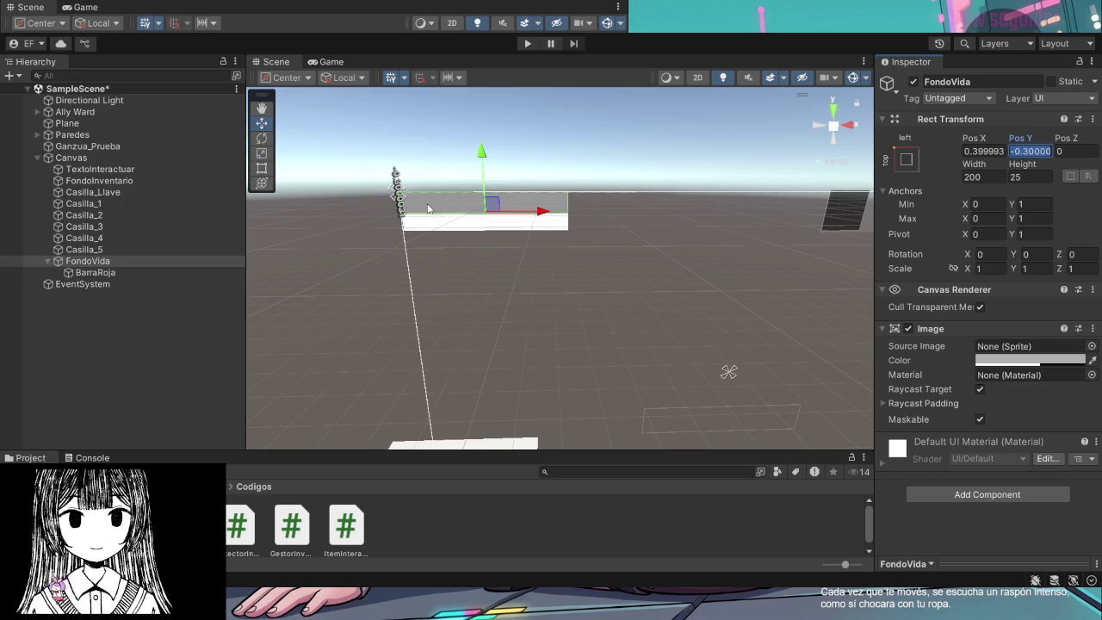
click(455, 227)
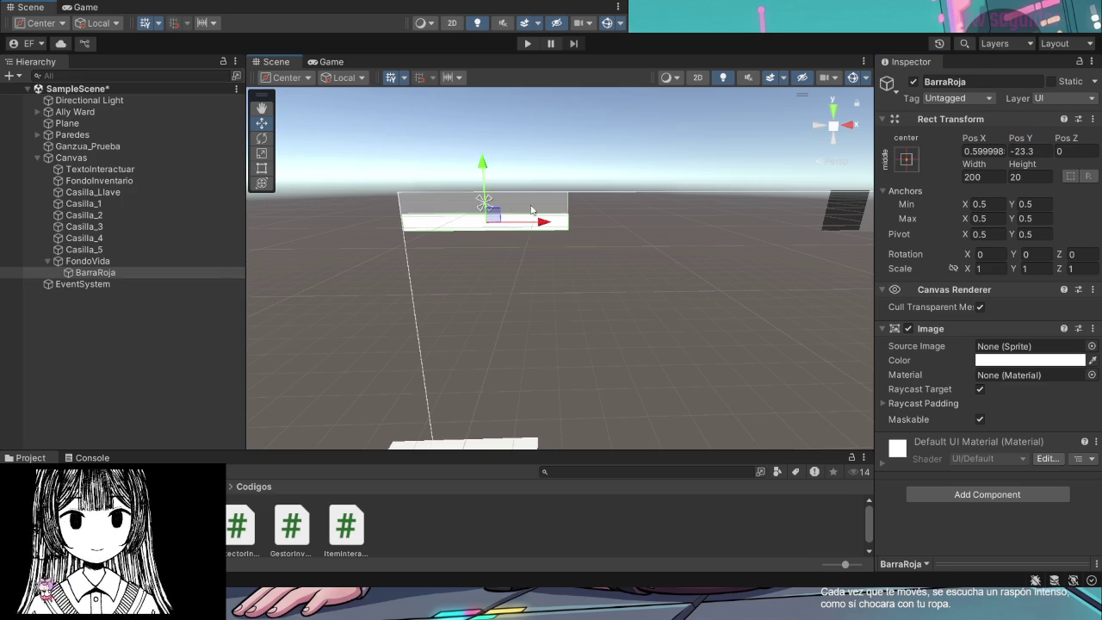
Select BarraRoja and enter 0.6 as its Pos X
click(435, 211)
click(429, 222)
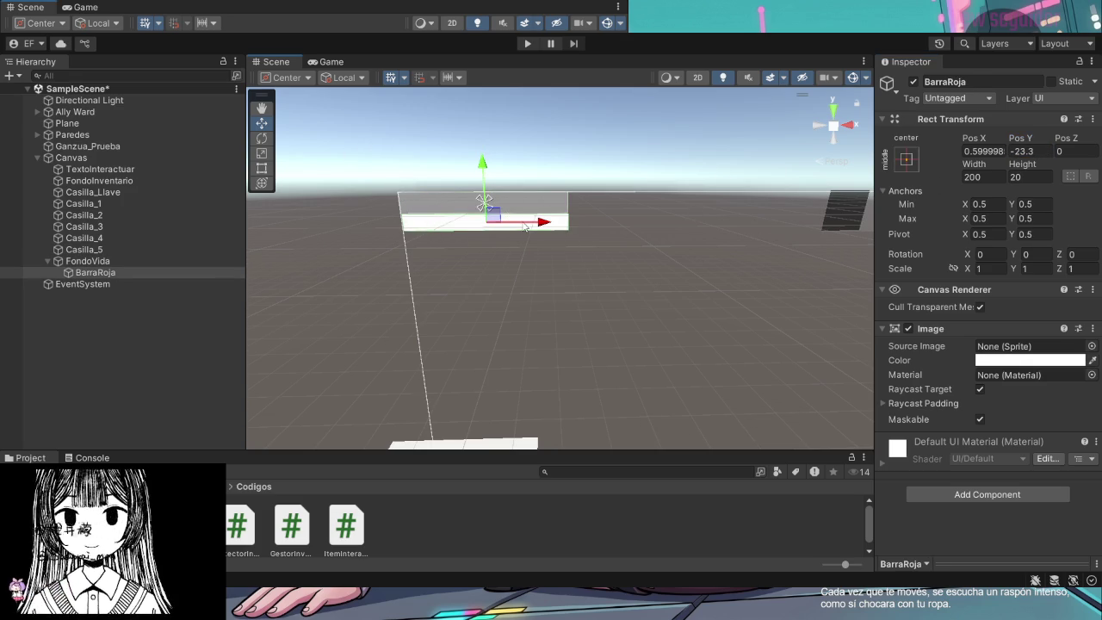
click(994, 151)
text(0.6)
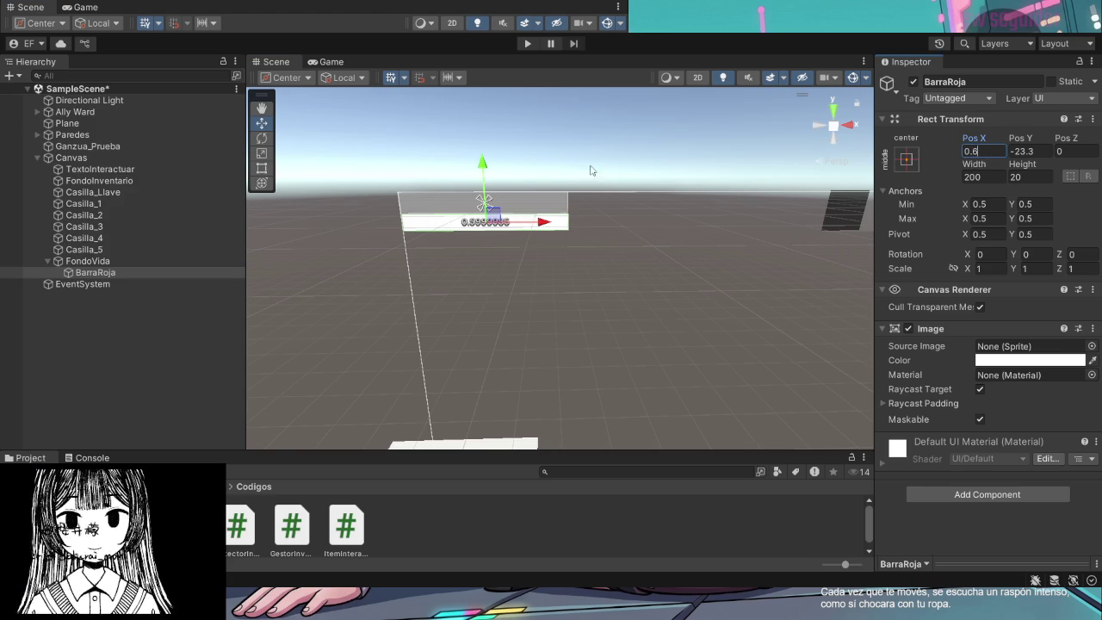
click(541, 235)
Zoom the Scene view and drag BarraRoja sideways until its Pos X reads 0
click(542, 235)
click(457, 230)
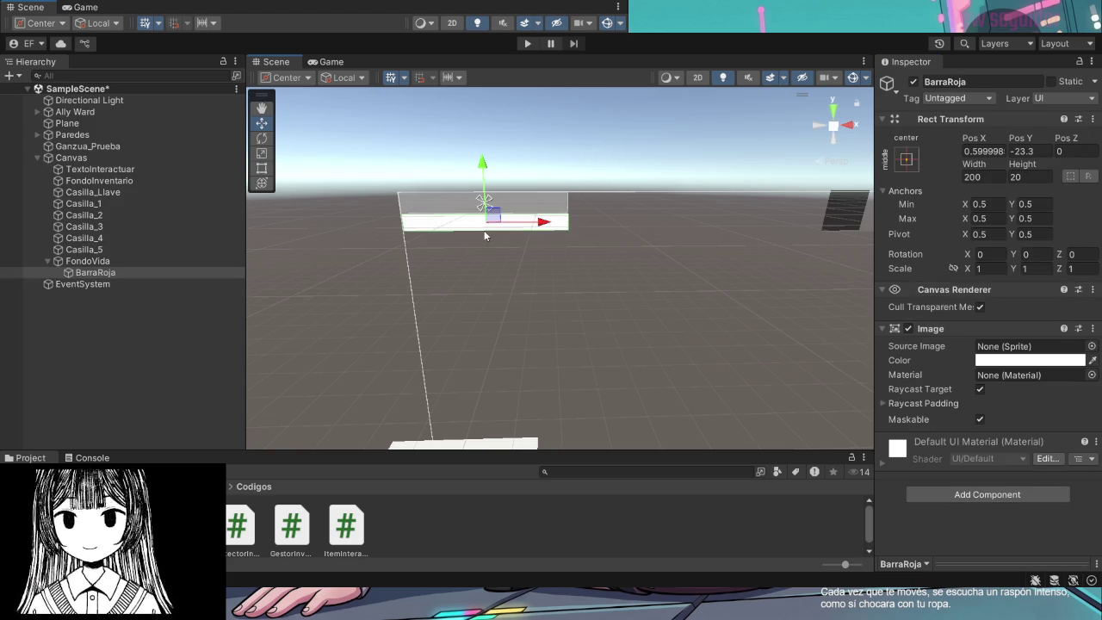
click(664, 135)
mouse_move(664, 134)
mouse_down()
mouse_move(580, 147)
mouse_move(578, 197)
mouse_move(602, 227)
mouse_move(626, 189)
mouse_move(638, 86)
mouse_up()
scroll(638, 86, up, 5)
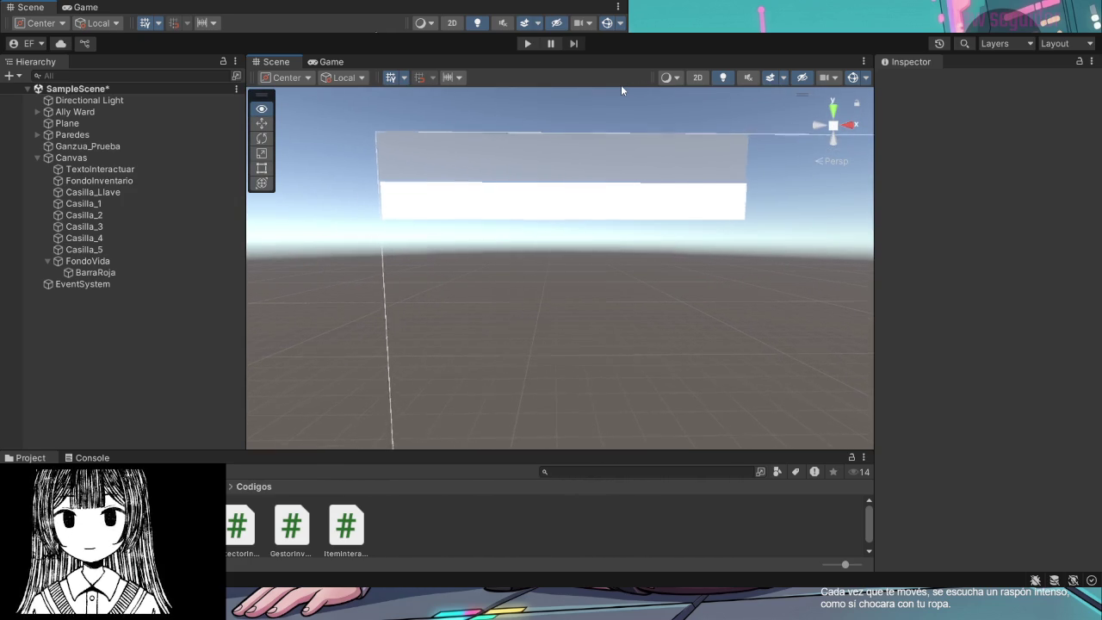
click(644, 200)
drag(622, 200, 609, 198)
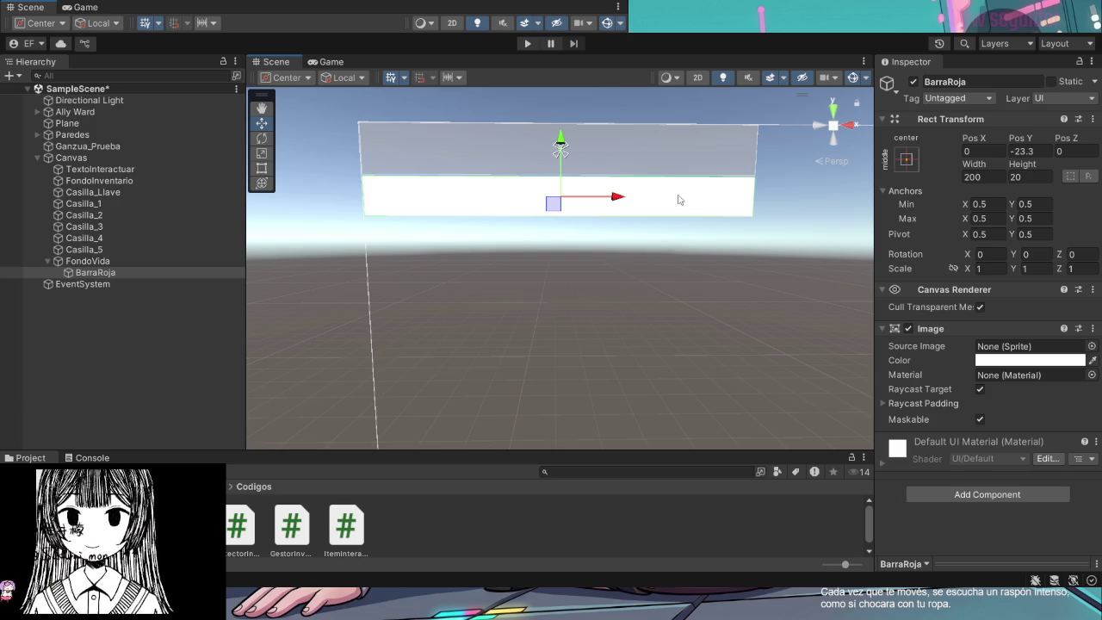
click(680, 111)
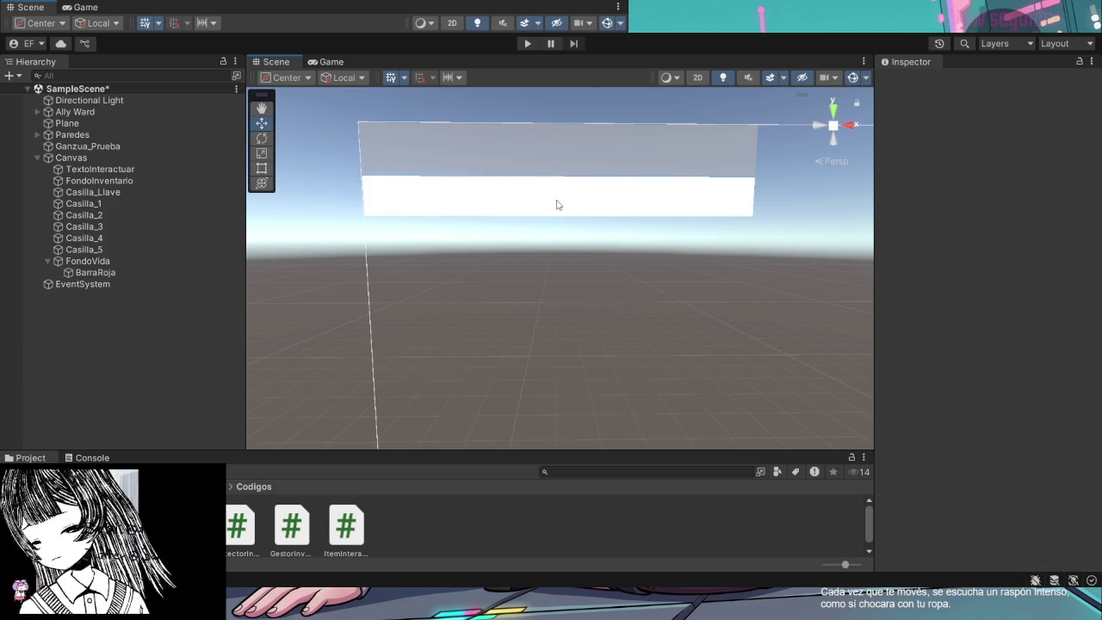
Paste a red colour onto BarraRoja's Image, then show FondoVida's properties
click(482, 150)
click(454, 203)
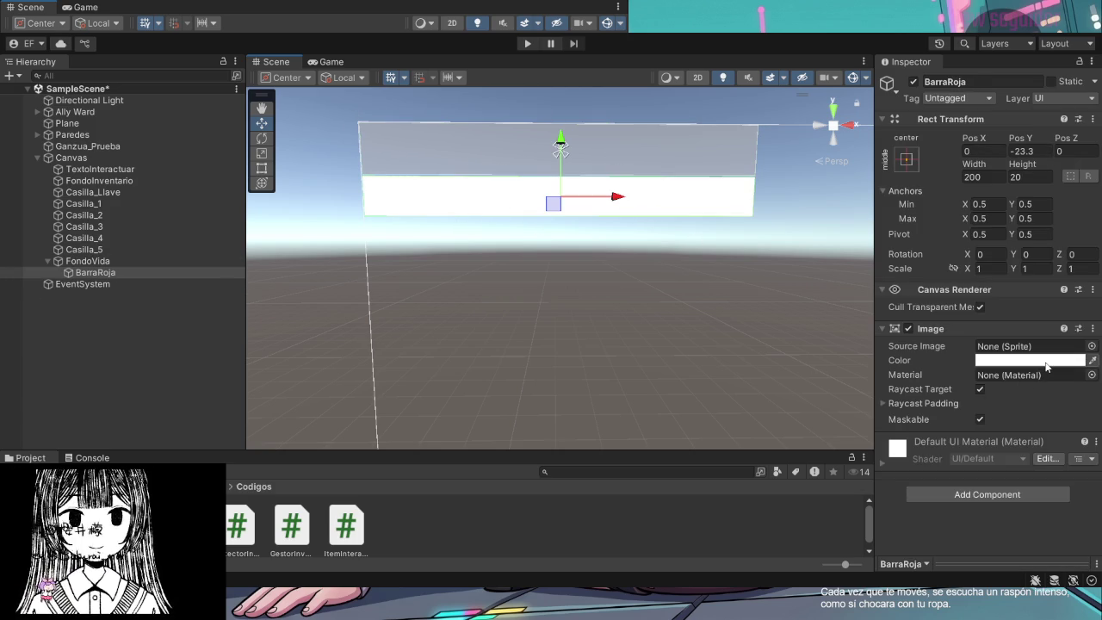
key(ctrl+v)
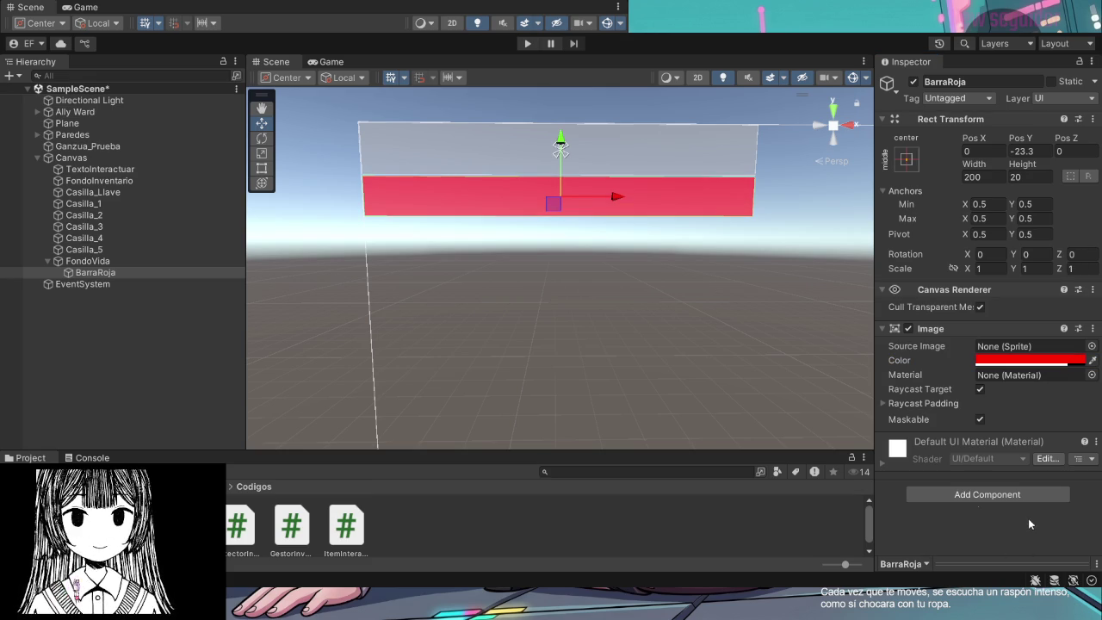
click(691, 167)
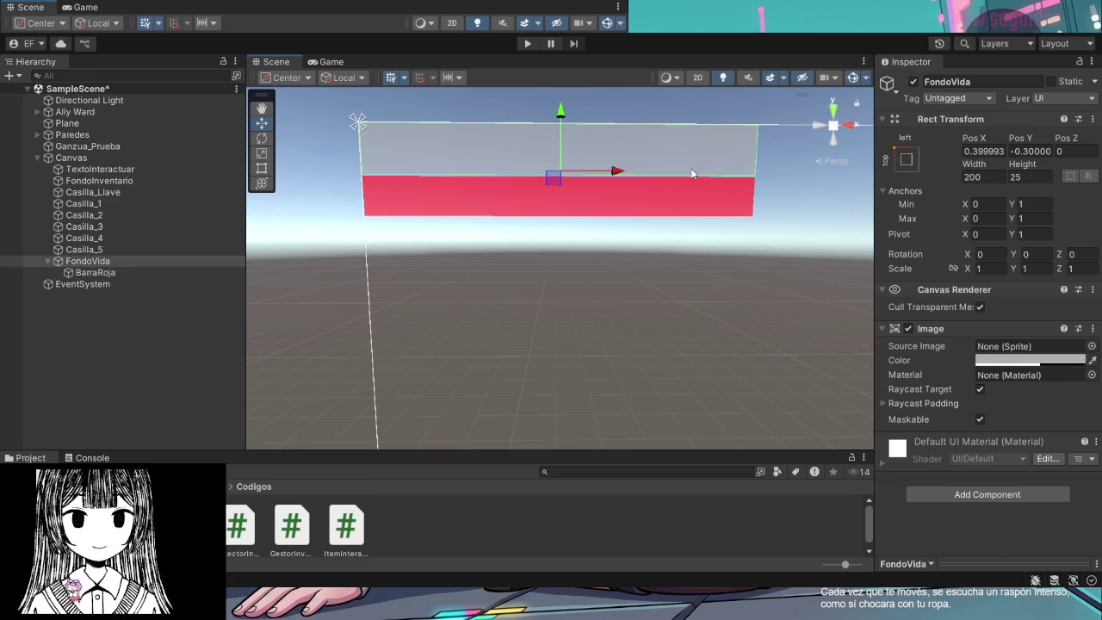
Review the Canvas Scaler, then return to BarraRoja and check its Raycast Padding values
click(691, 169)
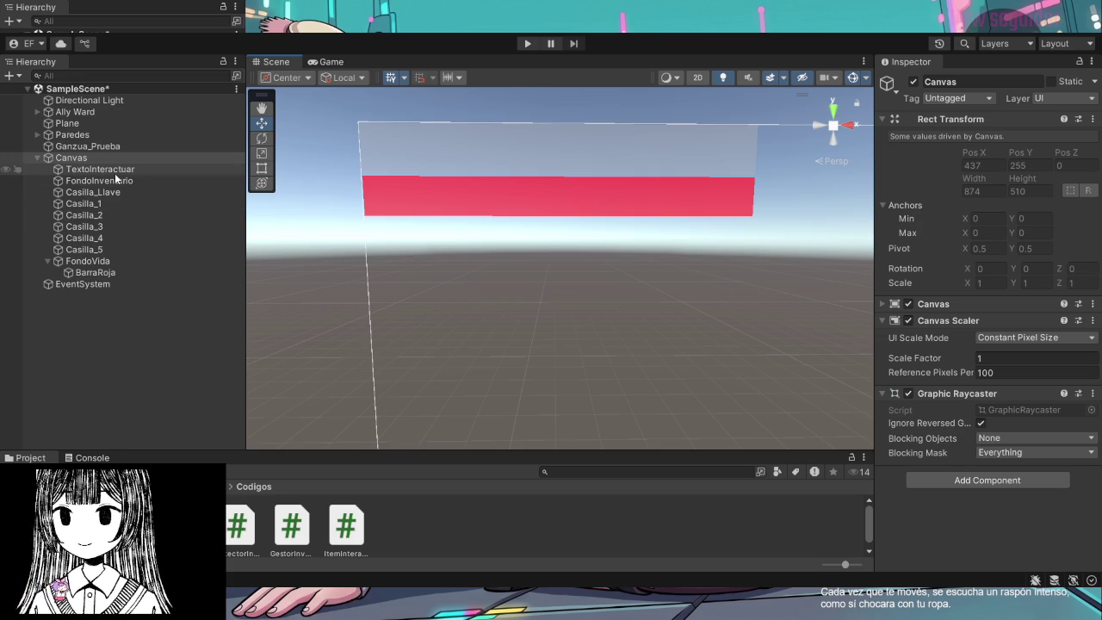
click(421, 179)
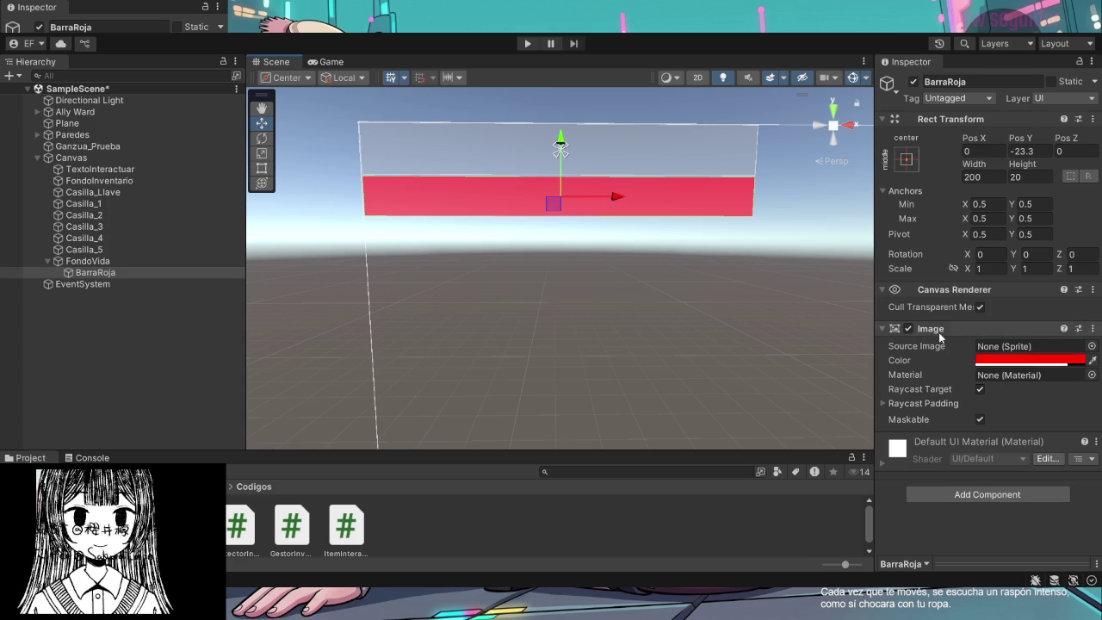
click(882, 404)
click(882, 405)
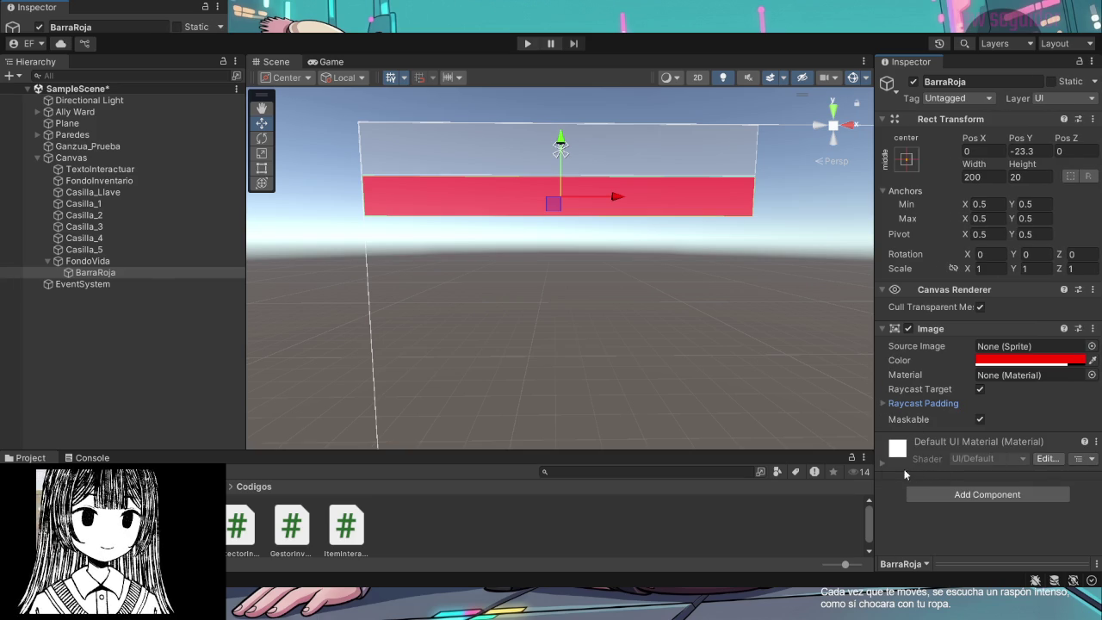
click(884, 462)
click(884, 463)
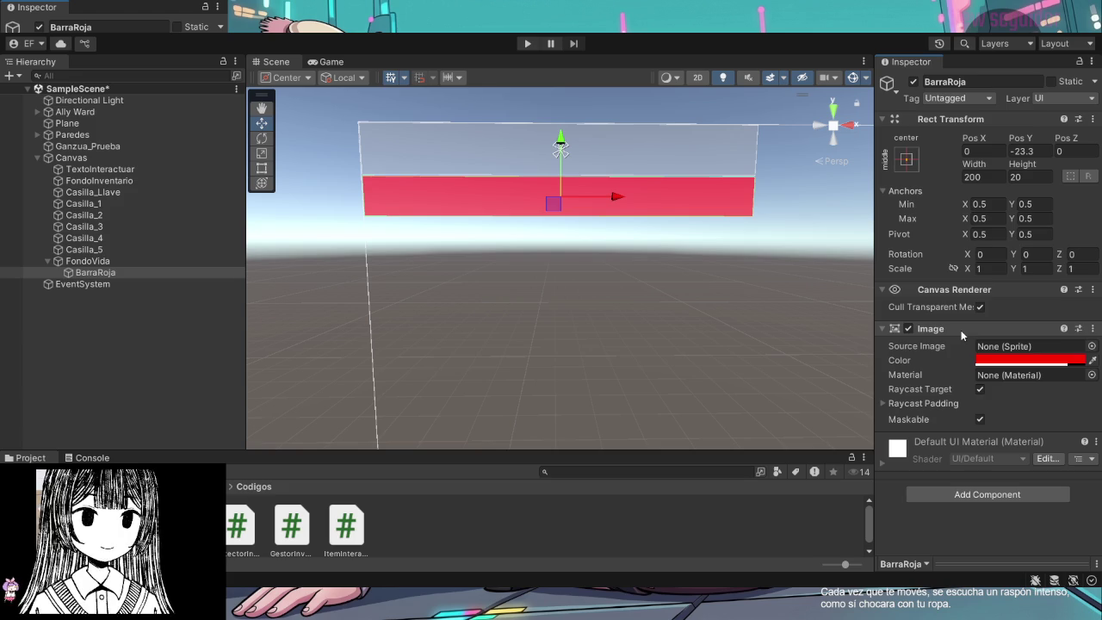
click(917, 404)
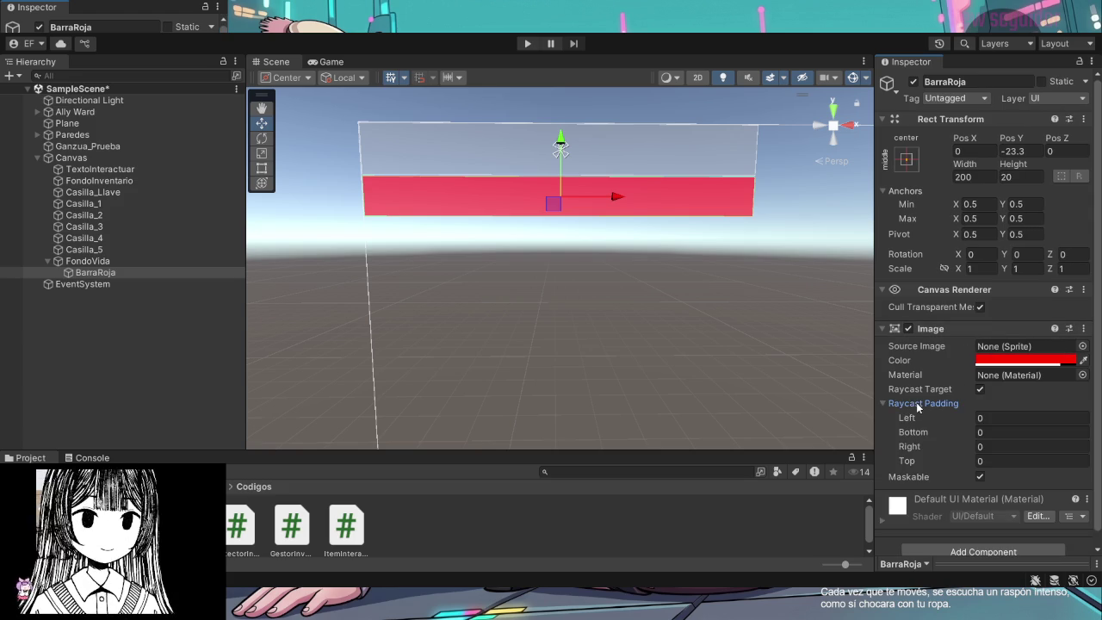
click(890, 405)
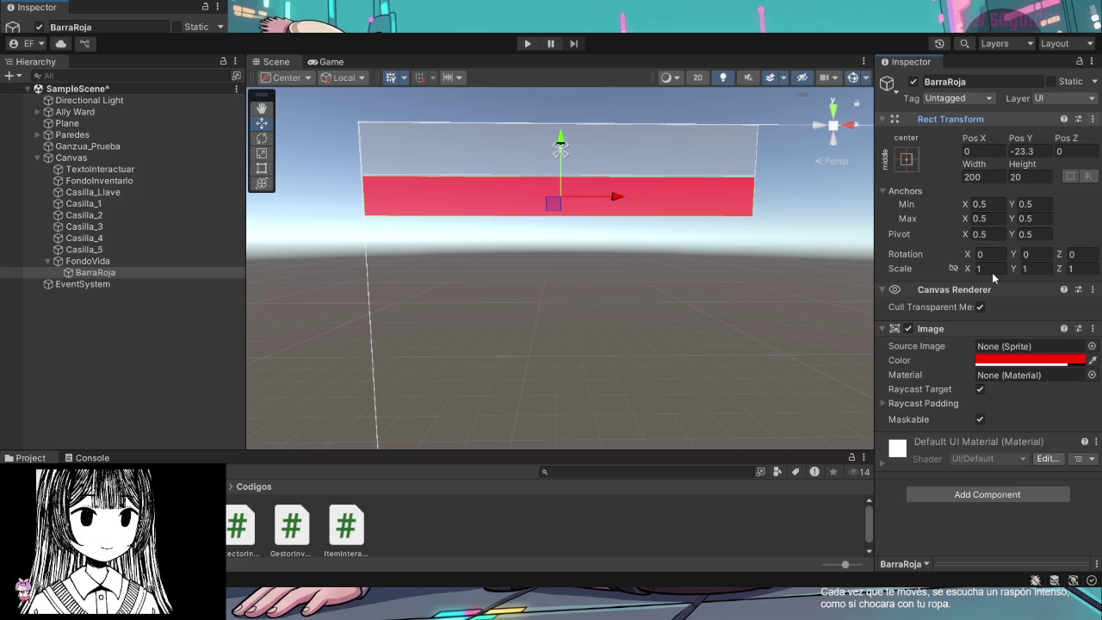
click(920, 191)
click(921, 190)
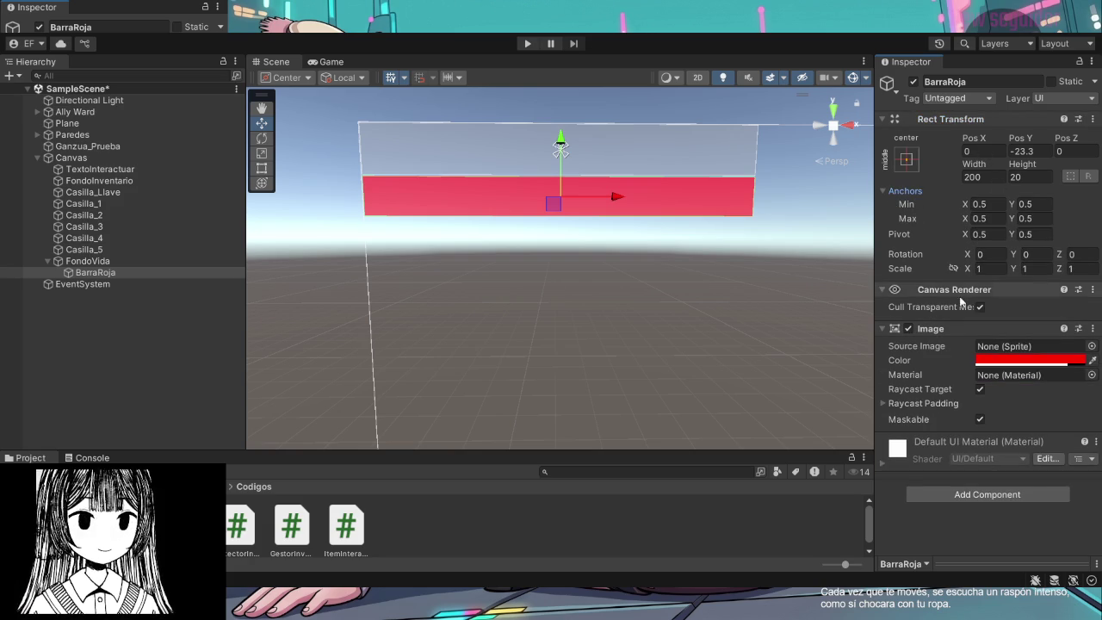
click(902, 291)
click(883, 307)
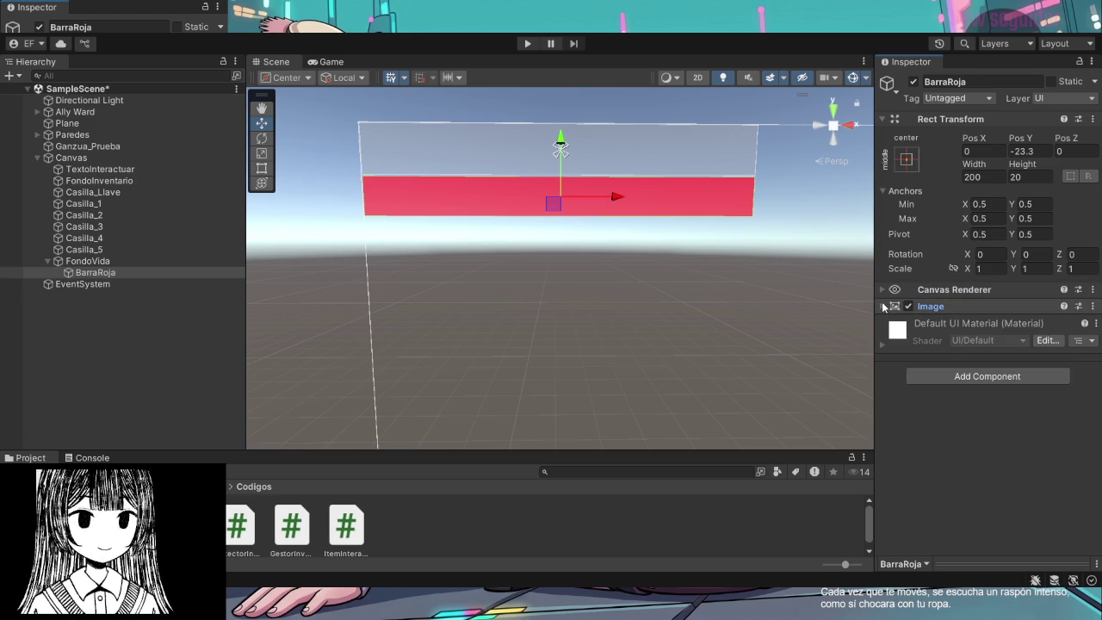
click(882, 307)
click(882, 290)
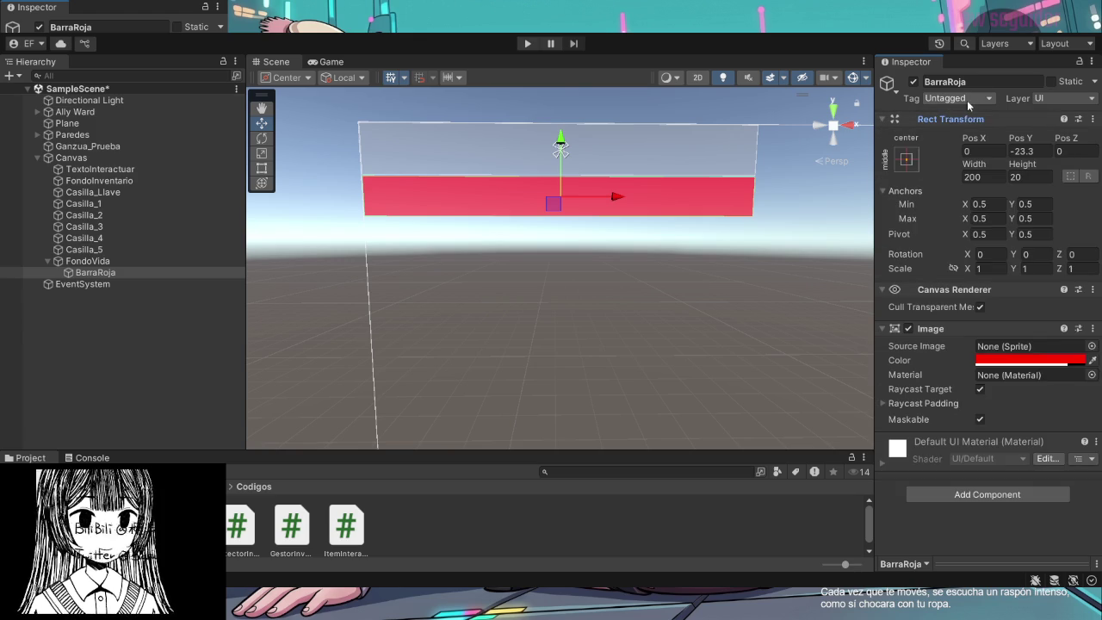
click(1051, 81)
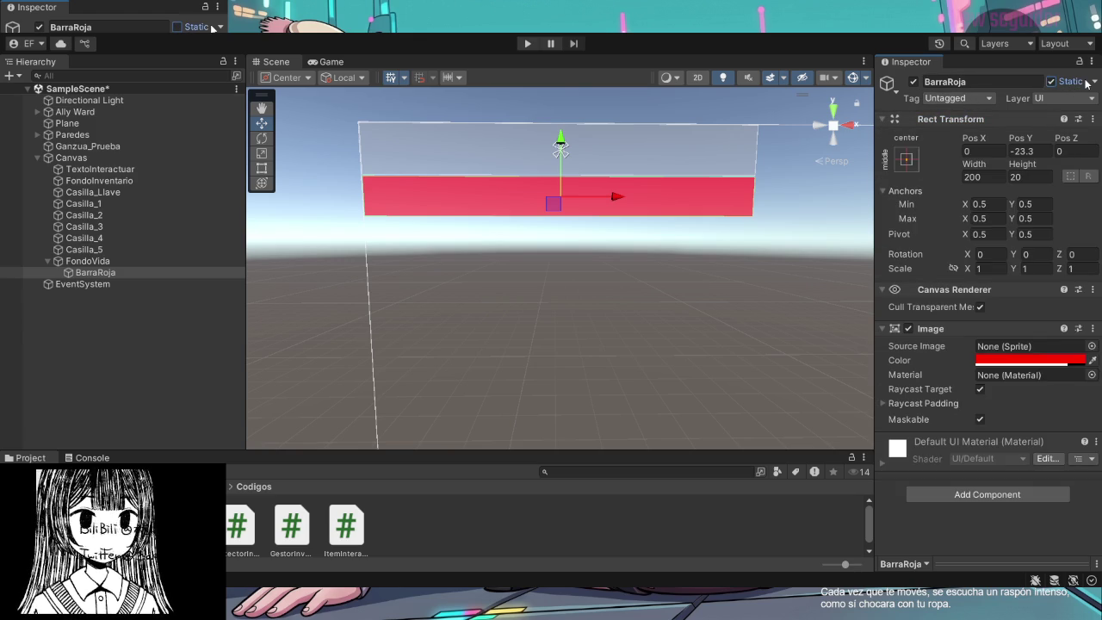
click(1086, 82)
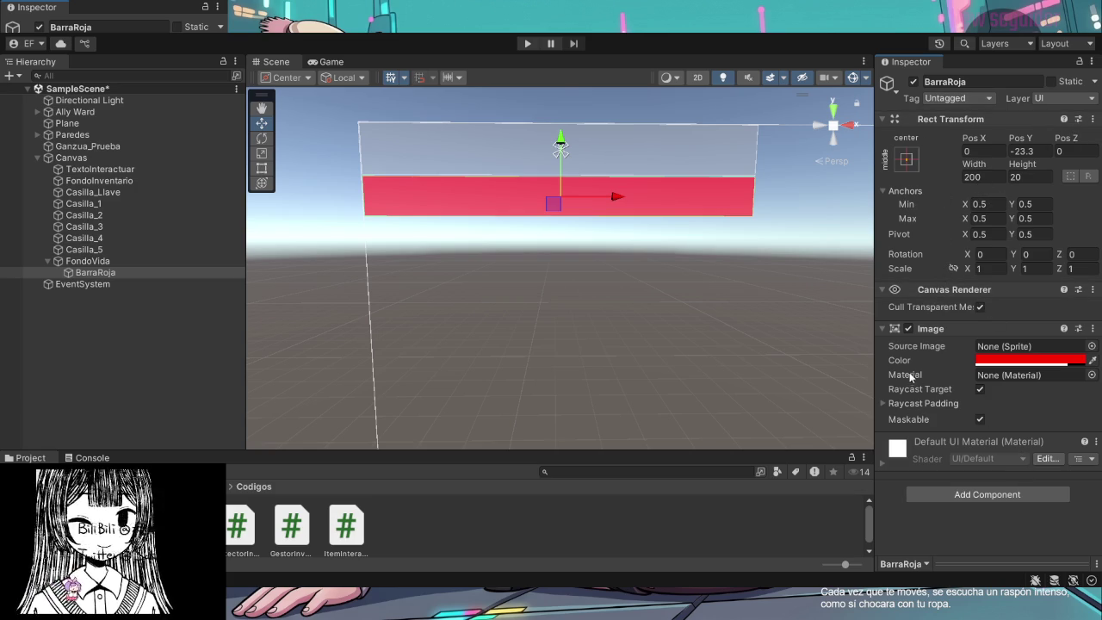
Point out BarraRoja's Source Image, Material and Raycast Padding settings
click(1057, 347)
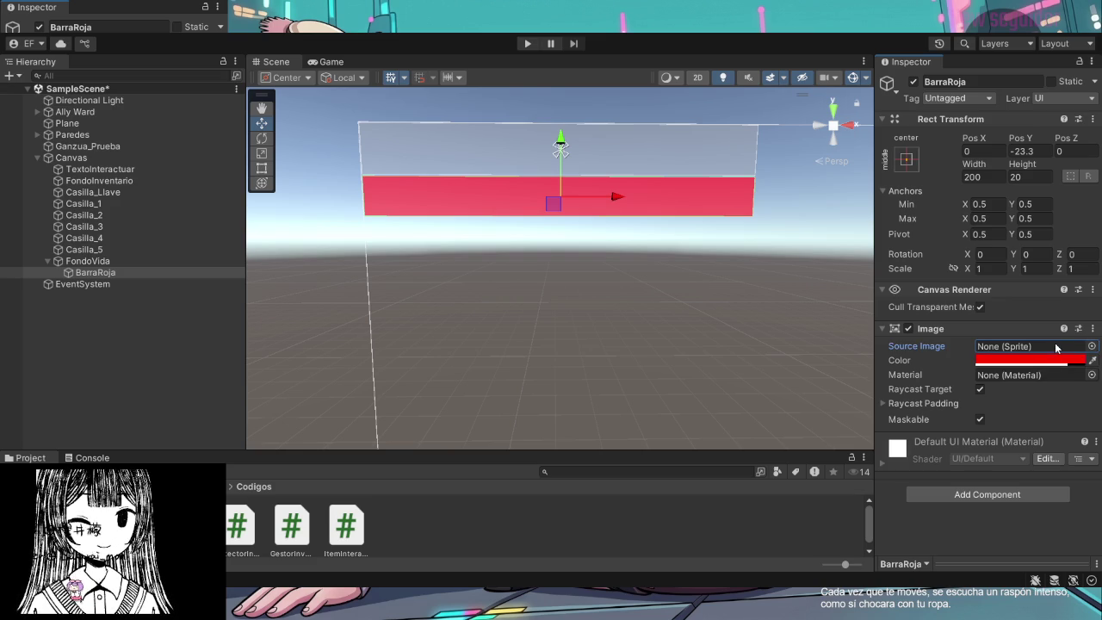
click(1041, 377)
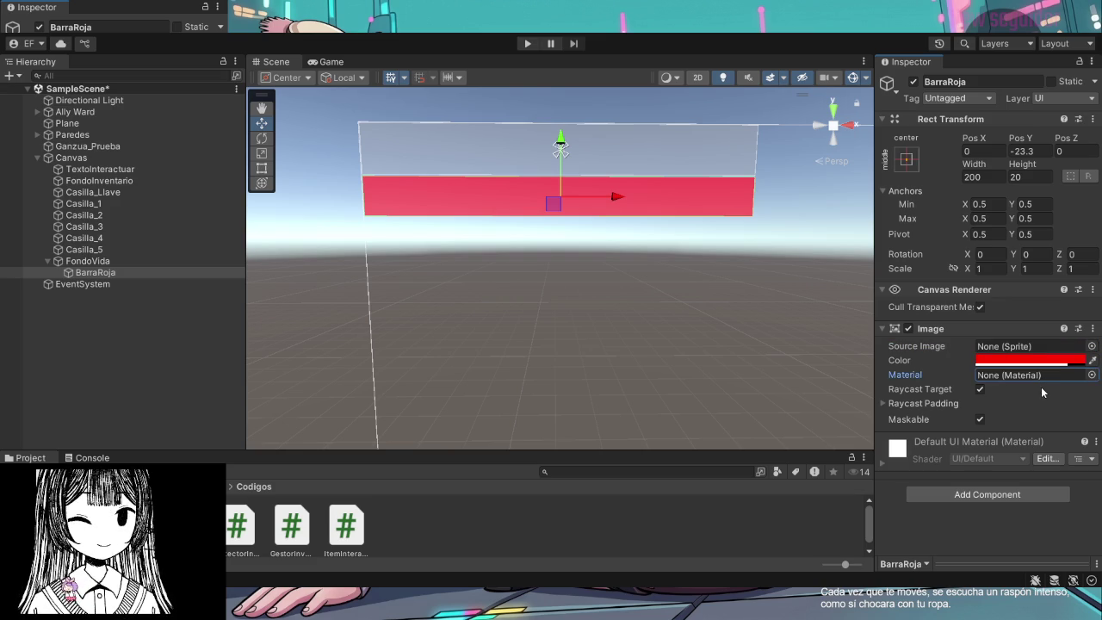
click(909, 407)
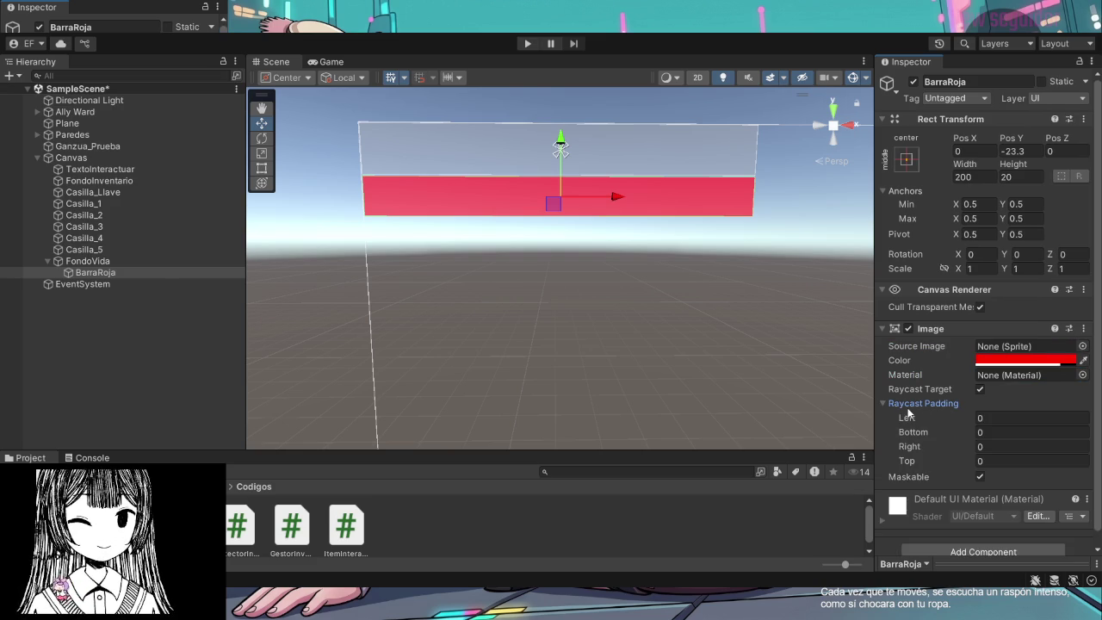
click(908, 407)
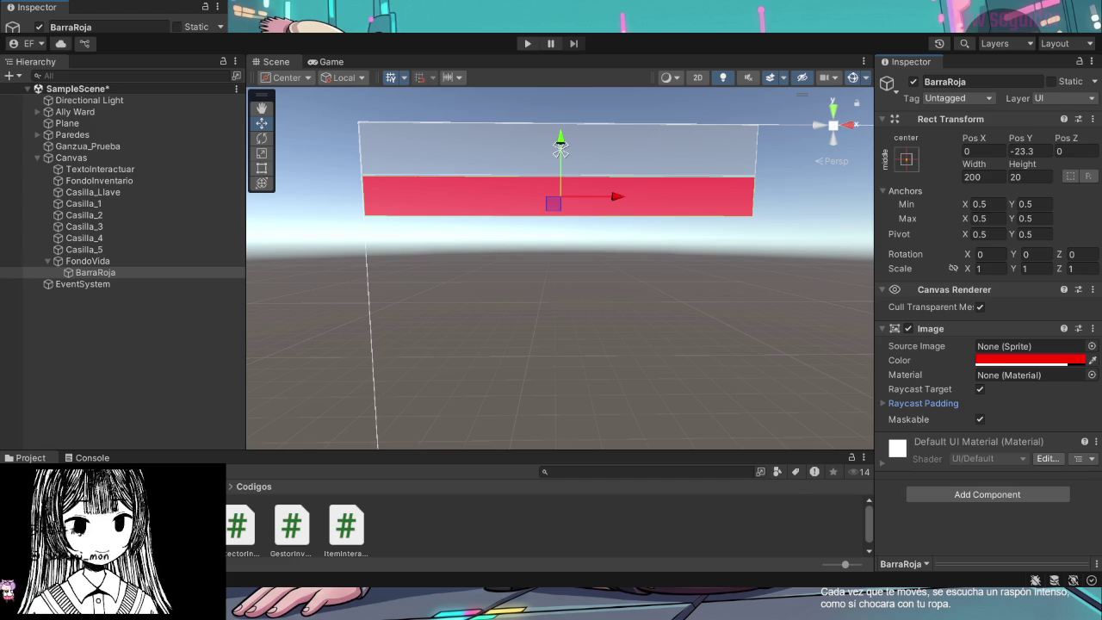
Uncheck BarraRoja's Image component so the red bar disappears
click(108, 272)
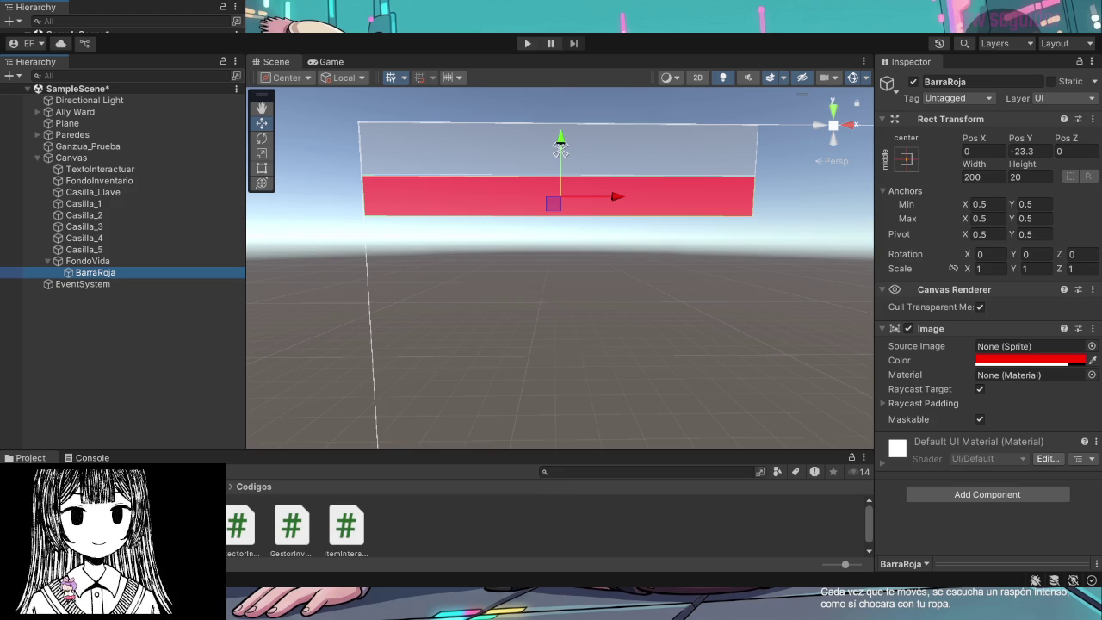
click(931, 329)
click(932, 329)
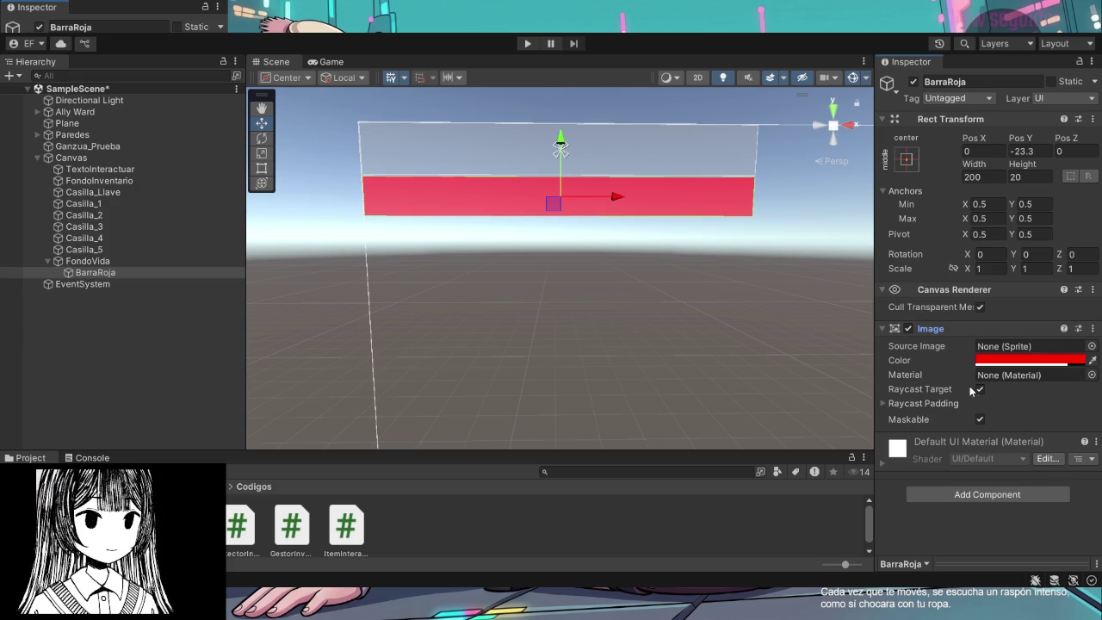
click(907, 328)
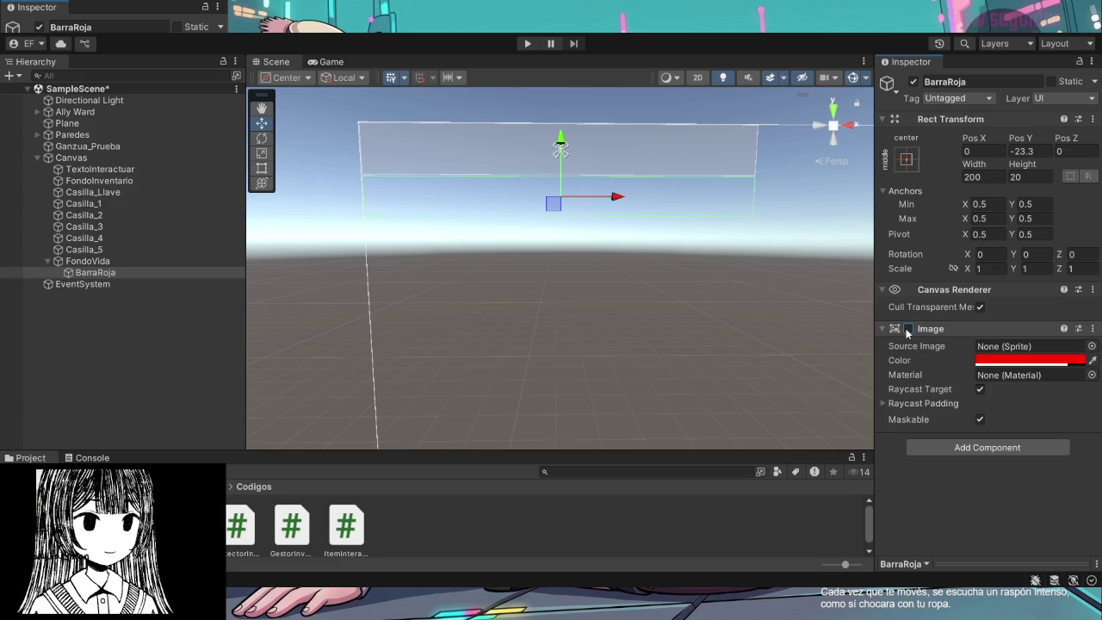
Re-enable BarraRoja's Image, glance at the Default UI Material shader, then reselect BarraRoja
click(908, 329)
click(950, 331)
click(950, 330)
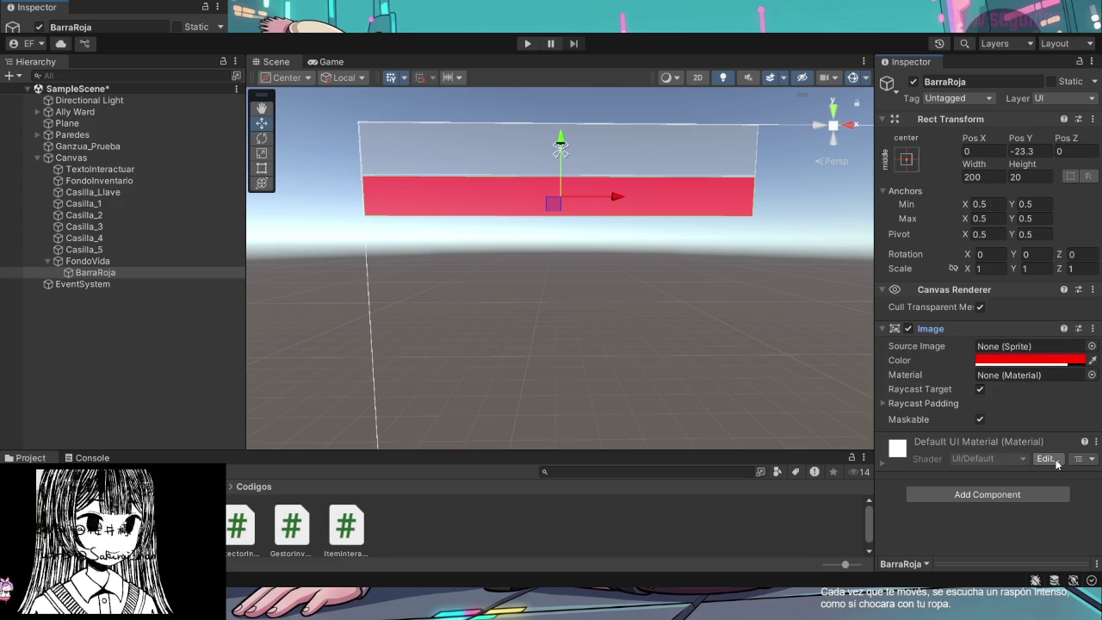
click(1055, 461)
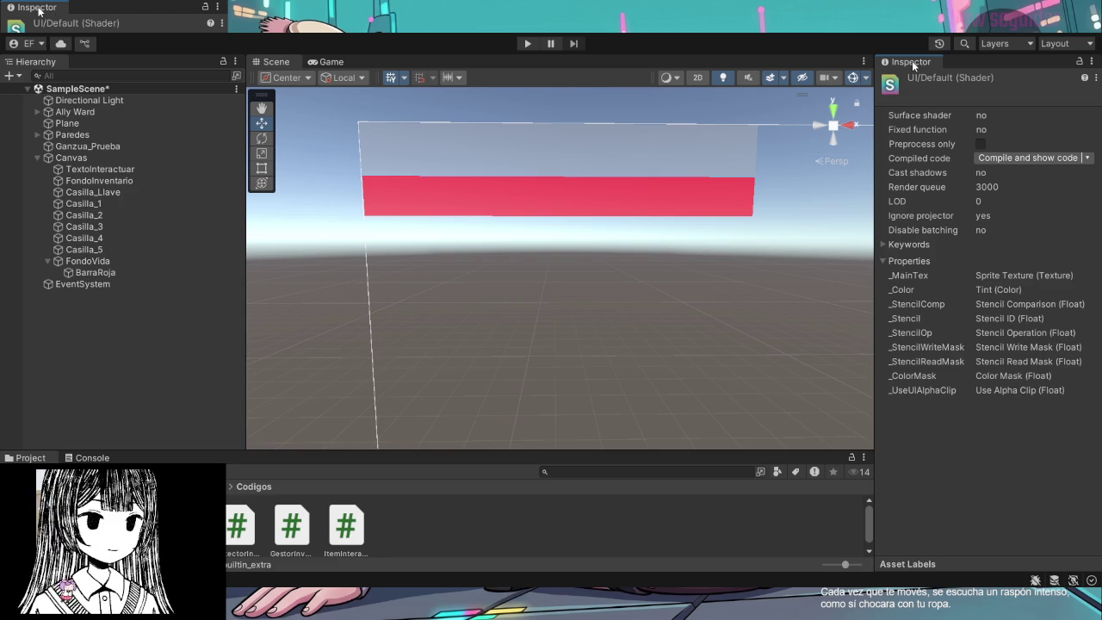
click(650, 208)
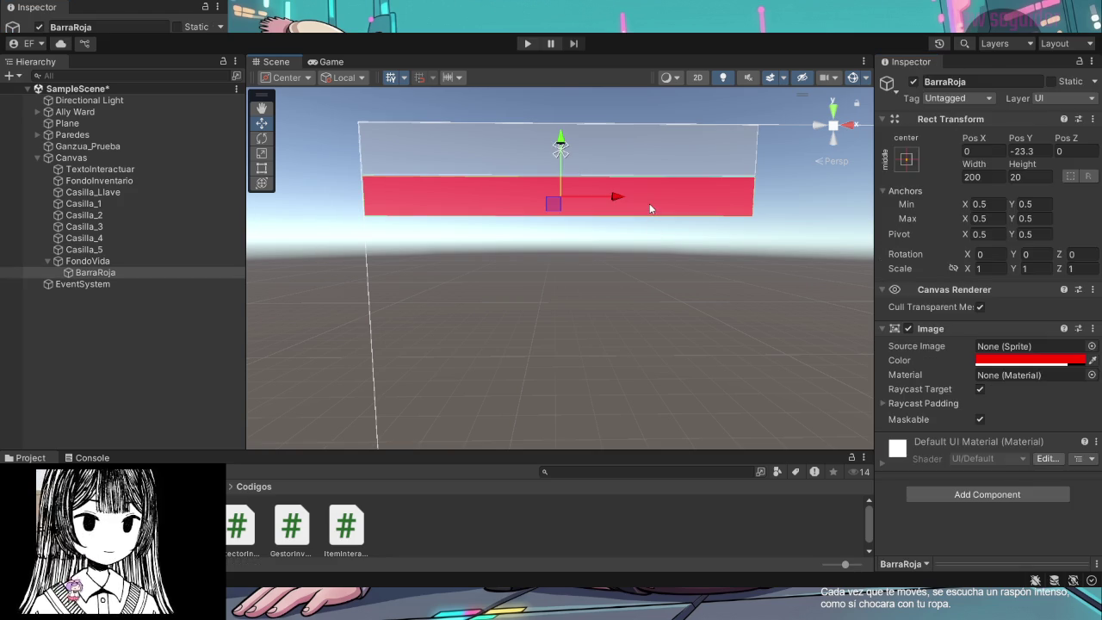
click(136, 273)
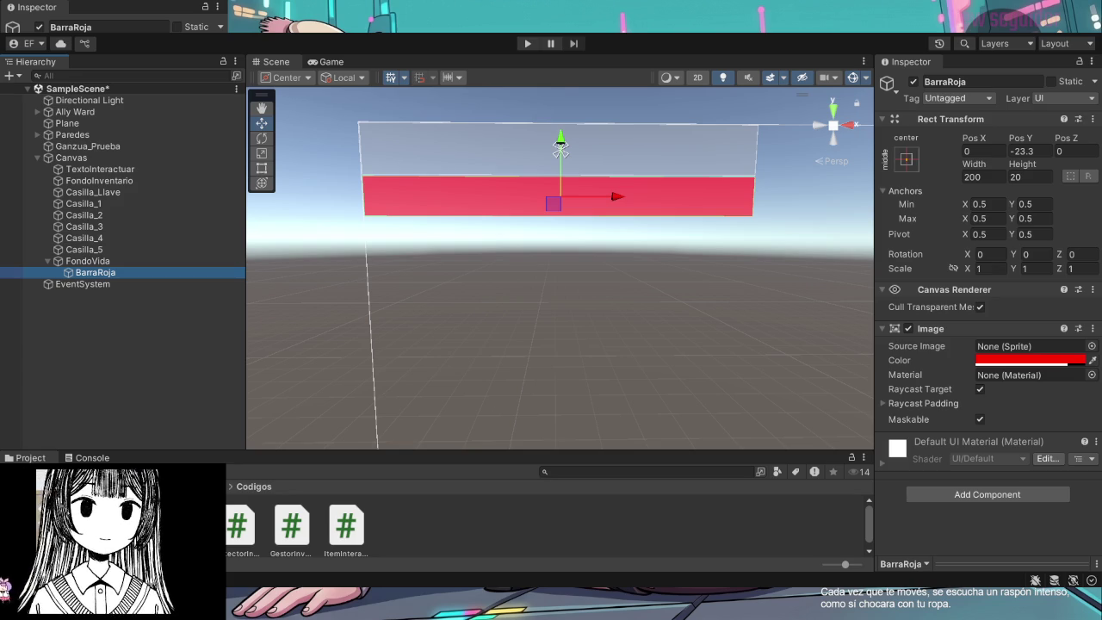
click(638, 205)
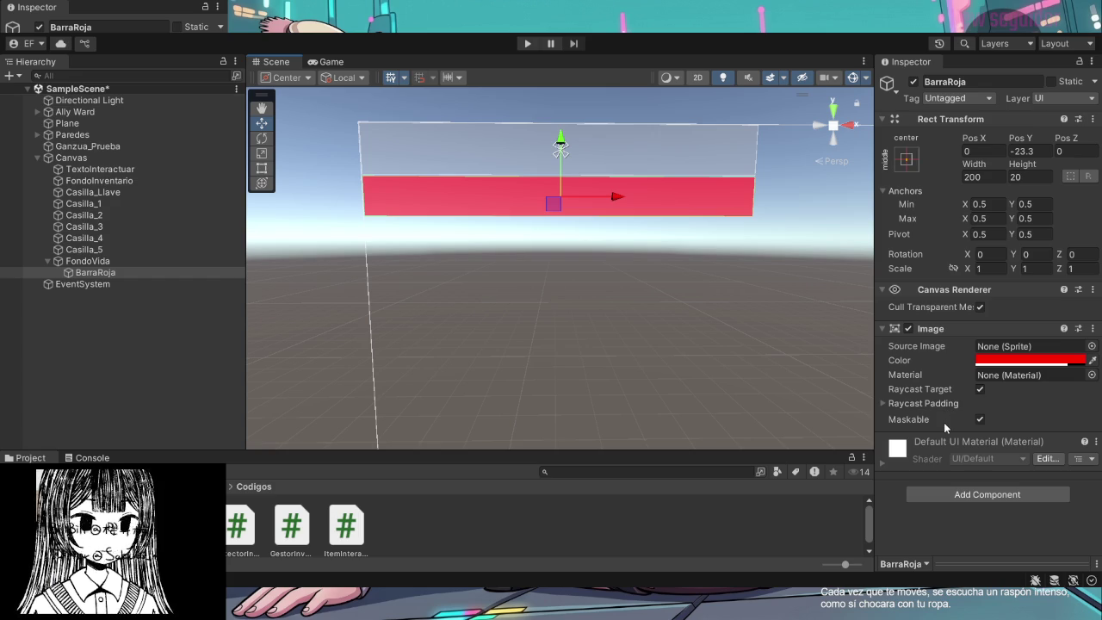
click(981, 419)
click(980, 390)
click(980, 389)
click(980, 419)
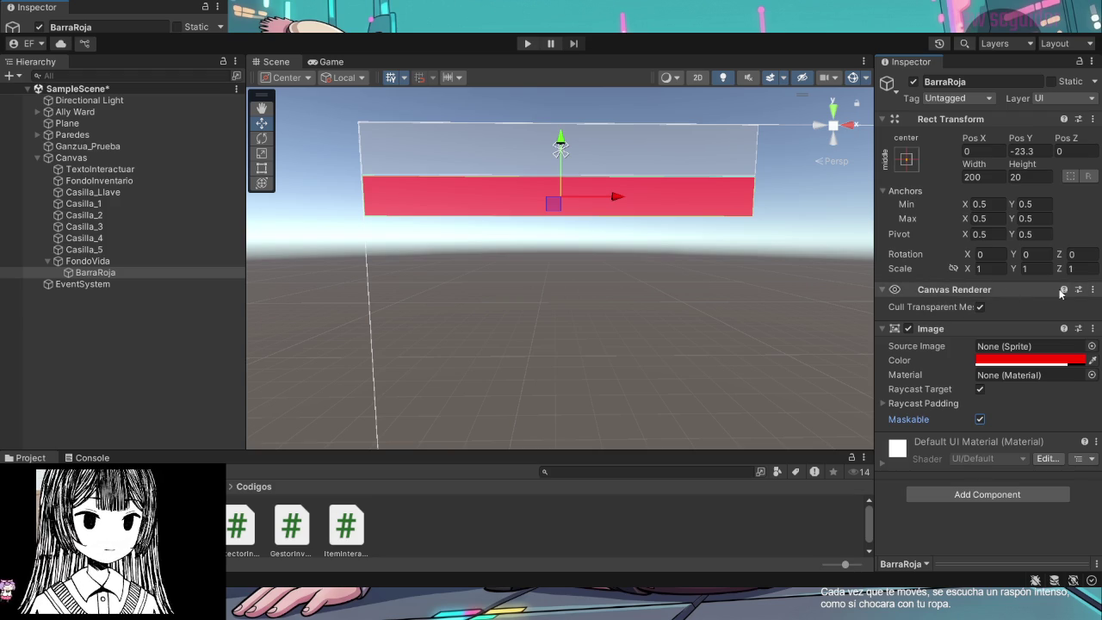
click(969, 313)
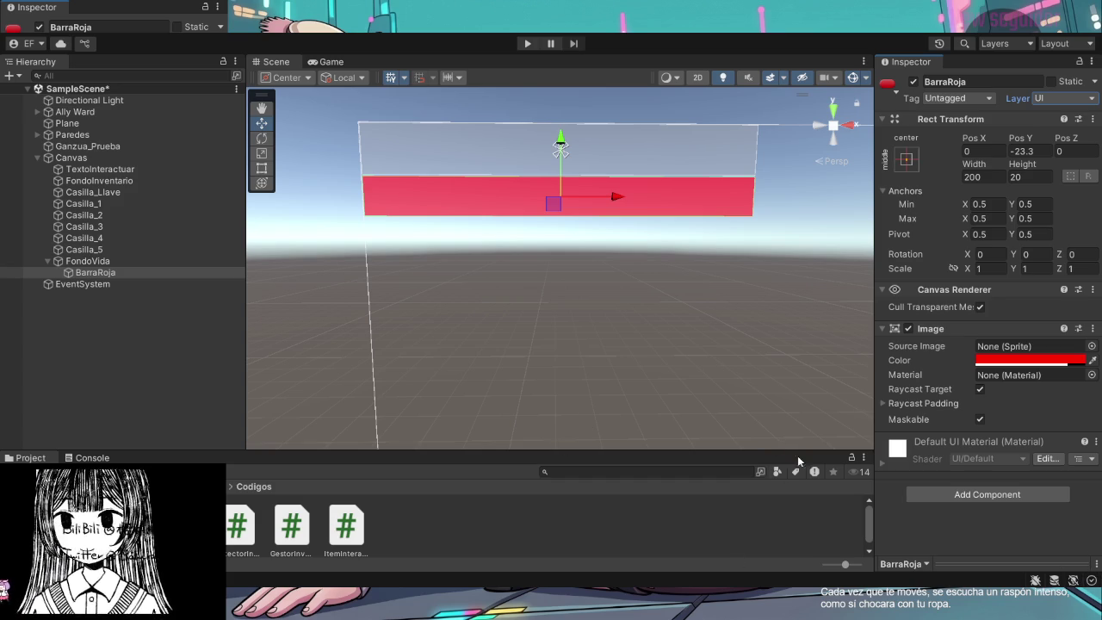
scroll(277, 418, down, 3)
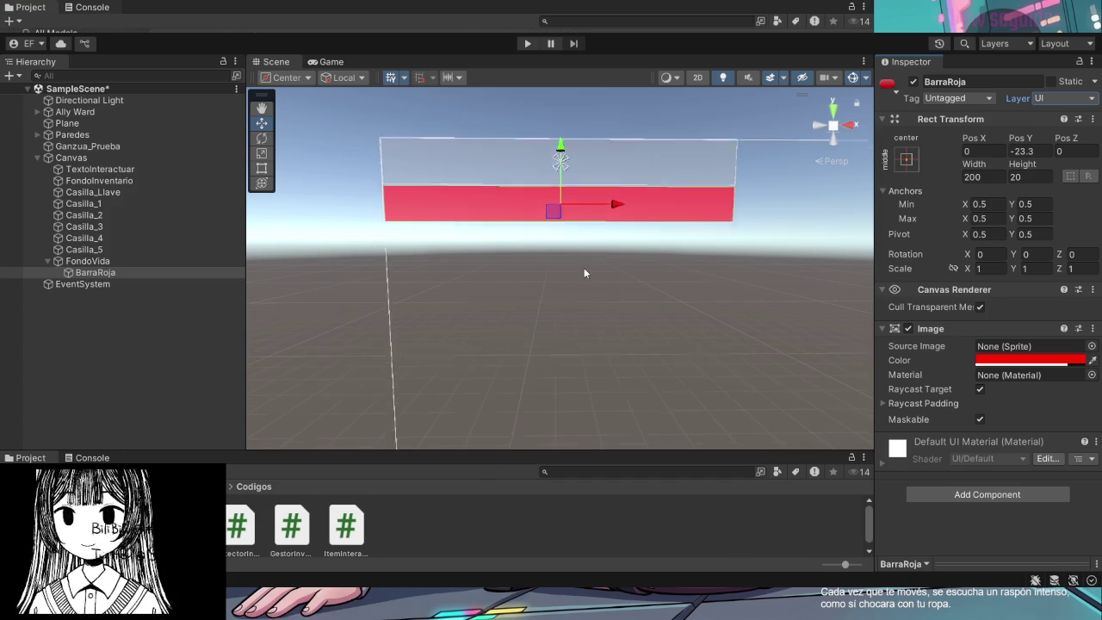
scroll(583, 273, up, 3)
scroll(583, 273, down, 2)
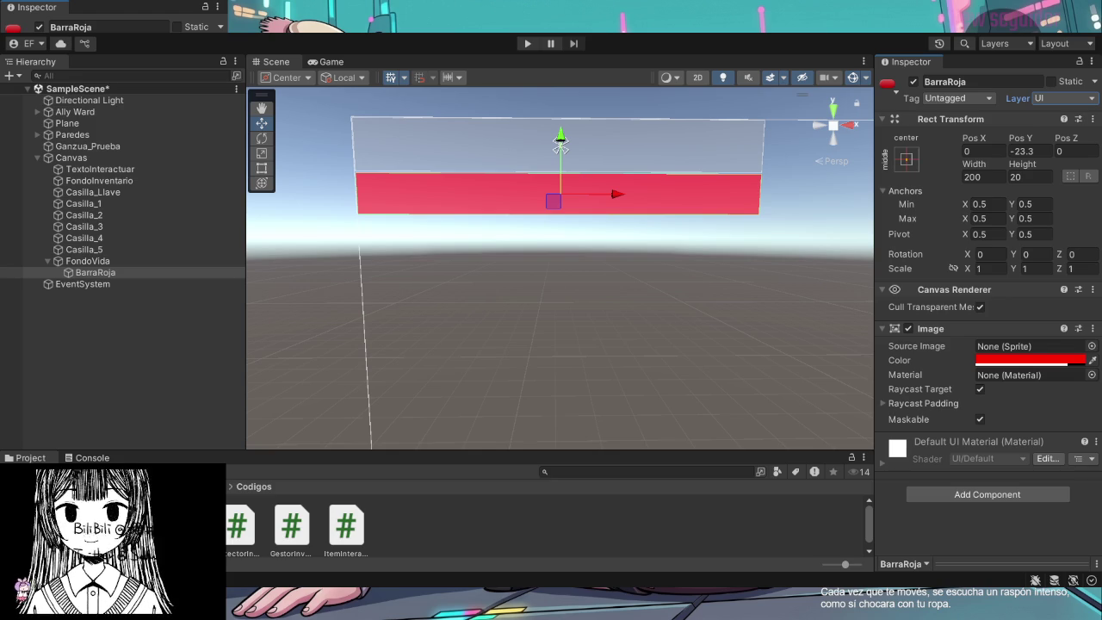
click(988, 81)
click(177, 320)
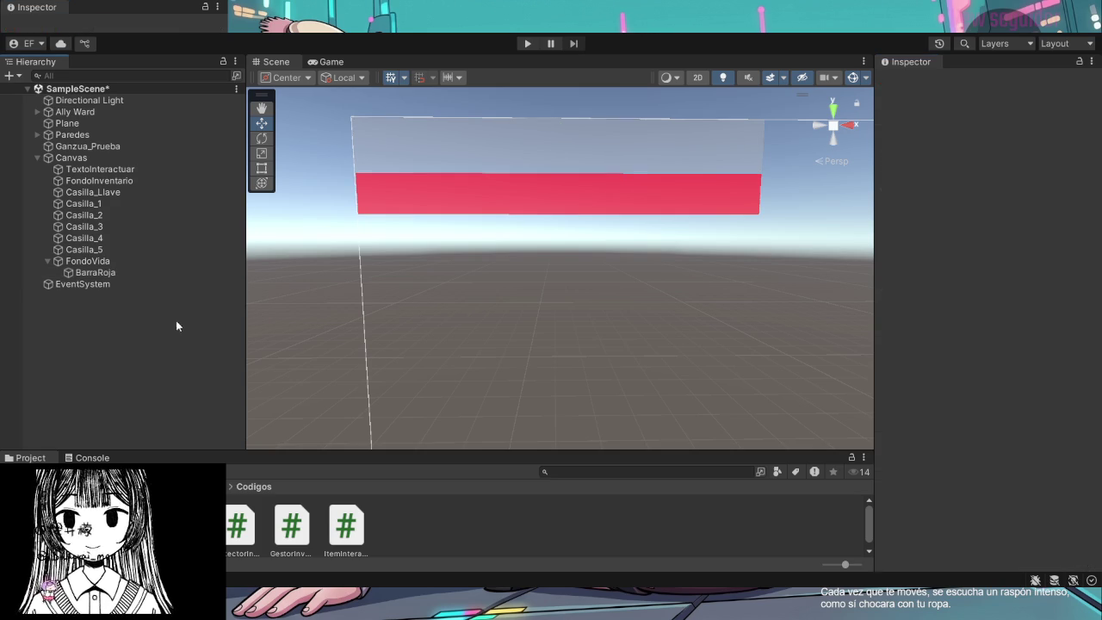
click(86, 249)
click(103, 272)
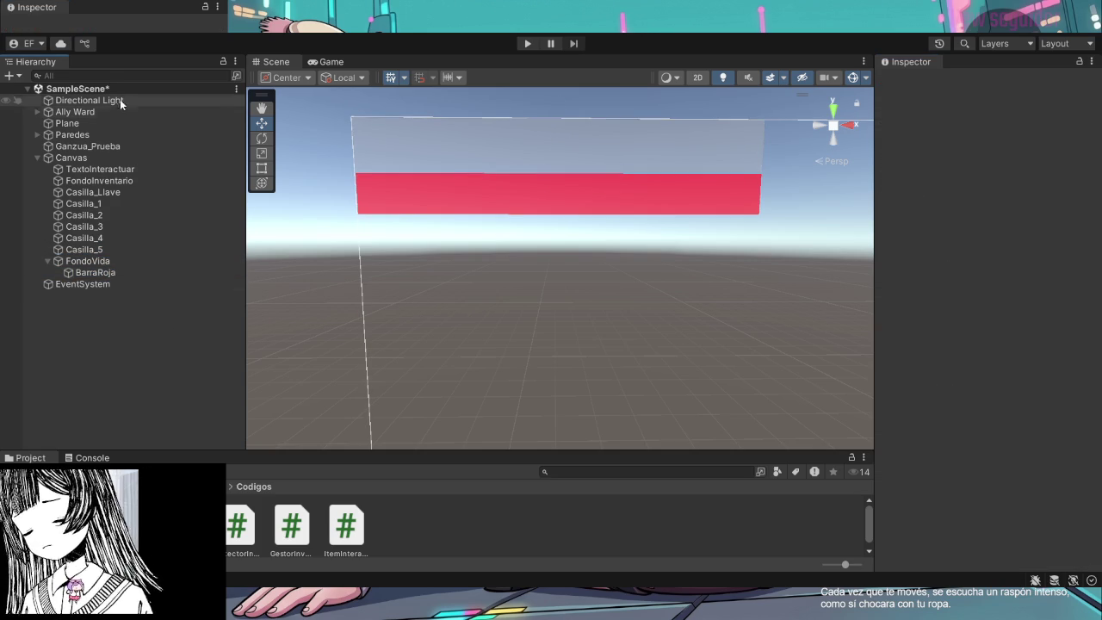
click(85, 273)
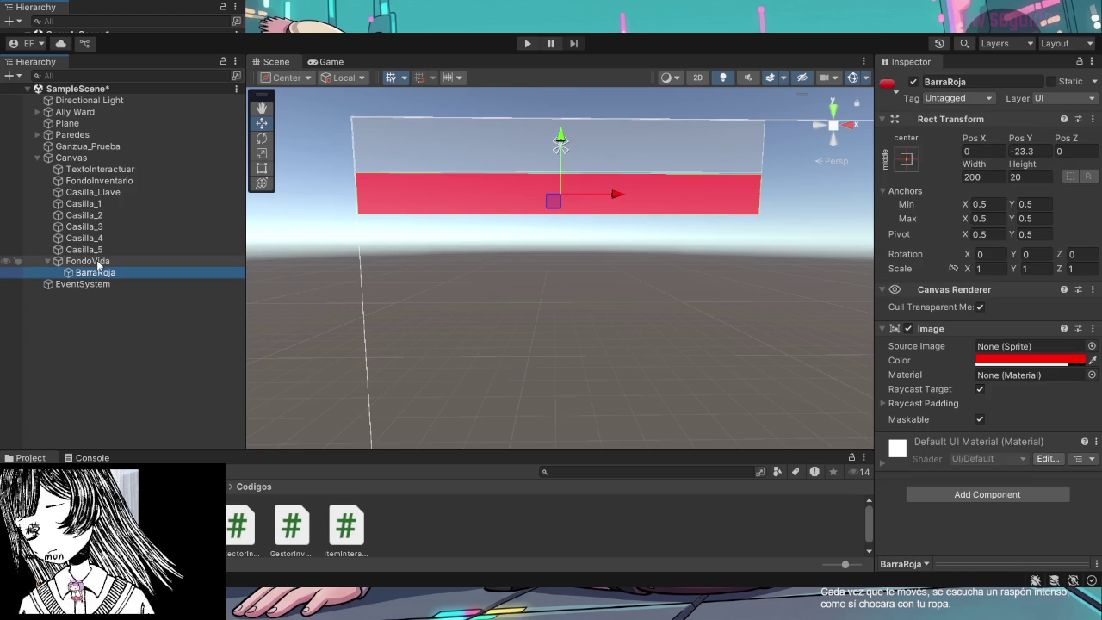
click(96, 262)
click(98, 272)
click(100, 264)
click(101, 272)
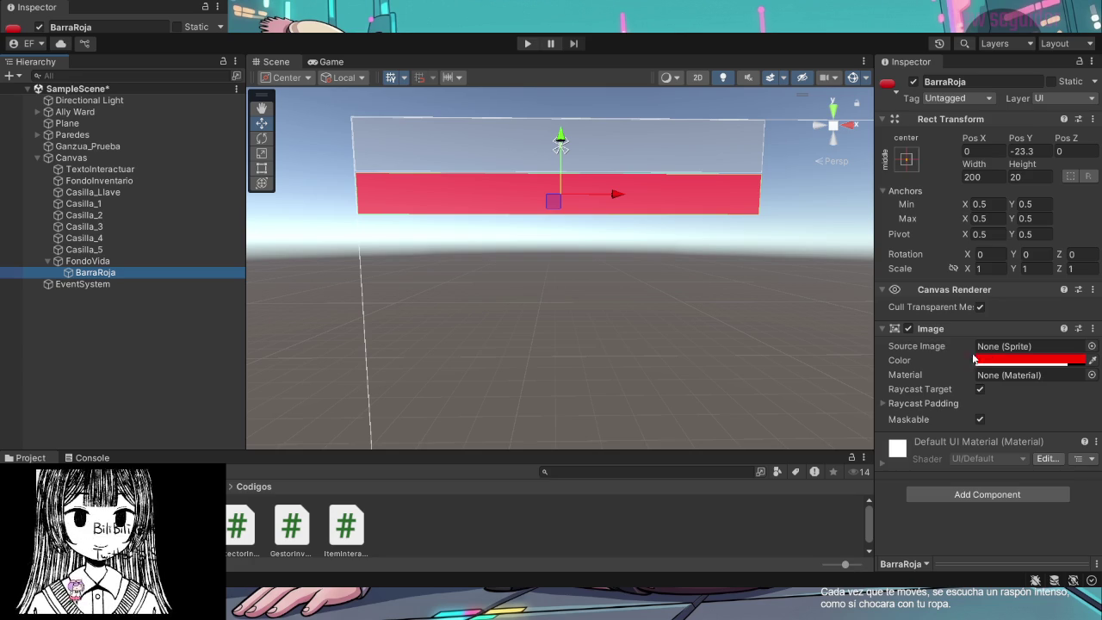
click(889, 404)
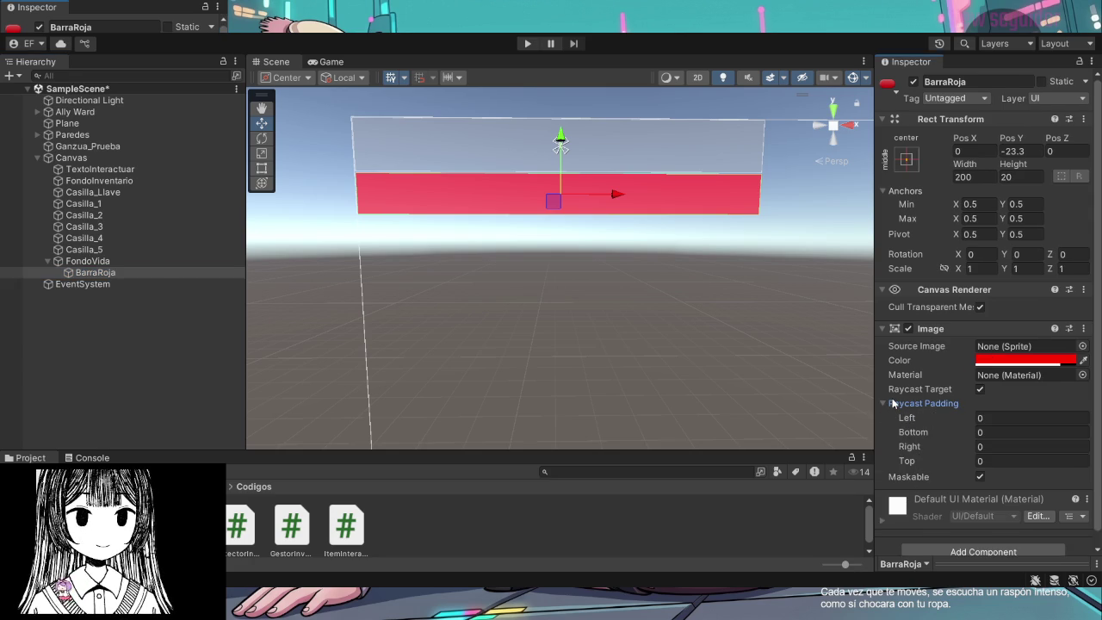
click(893, 403)
click(1042, 460)
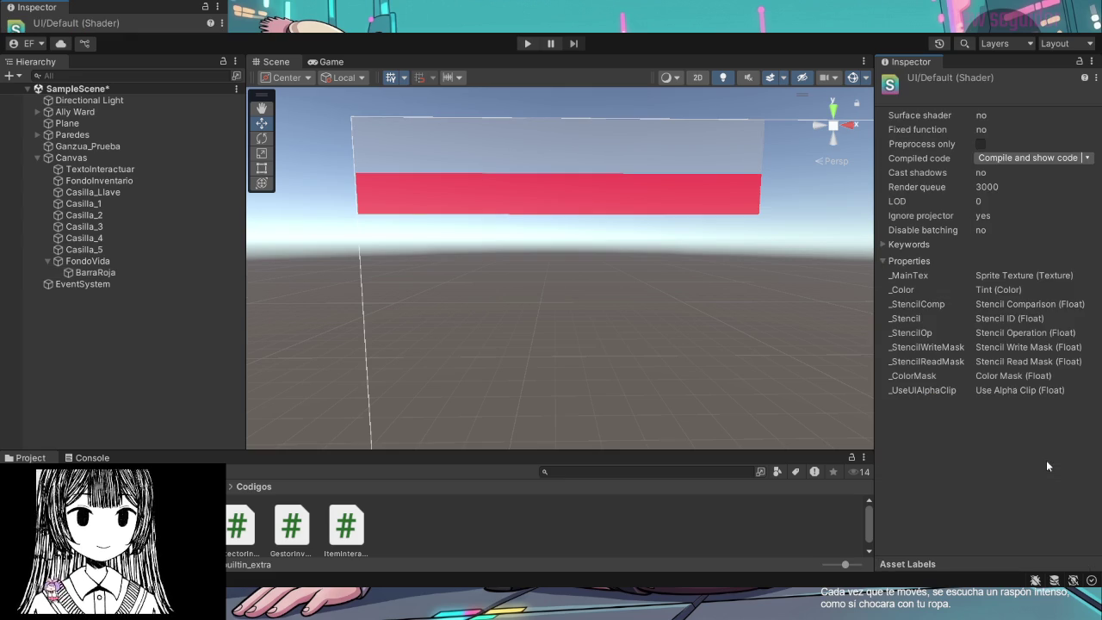
click(615, 194)
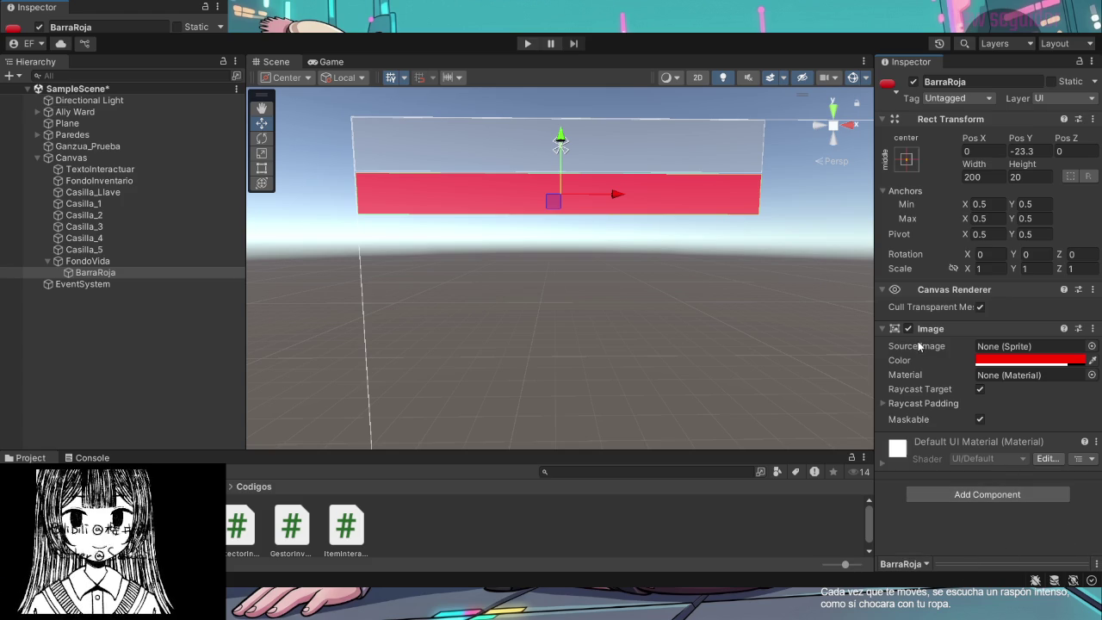
click(952, 327)
click(963, 327)
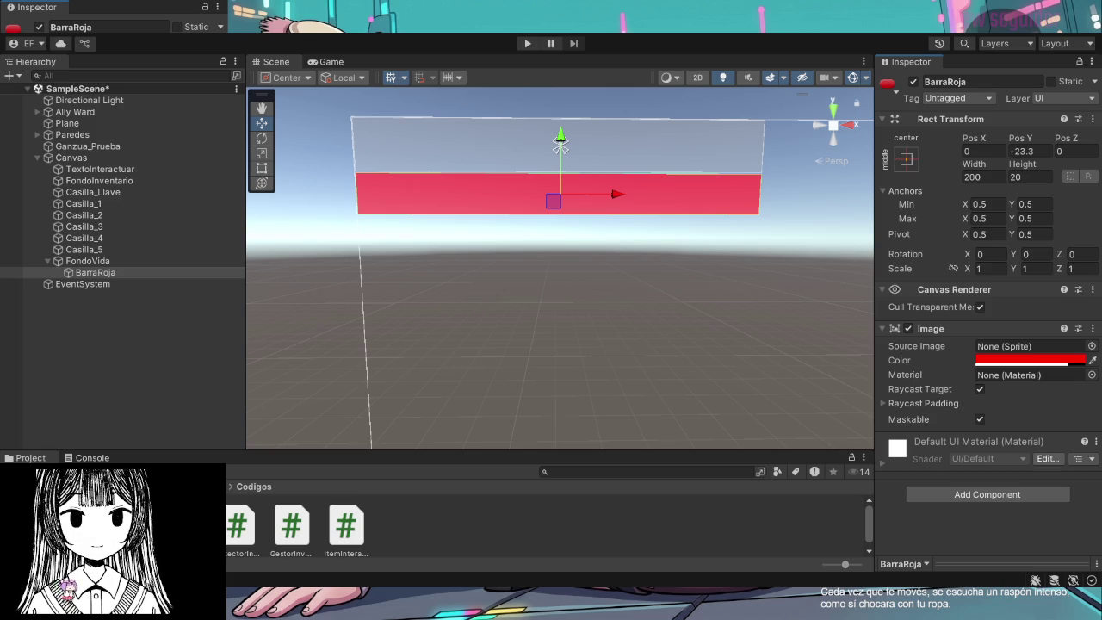
Assign UISprite as BarraRoja's Source Image and try the Filled image type, undoing it
click(1033, 347)
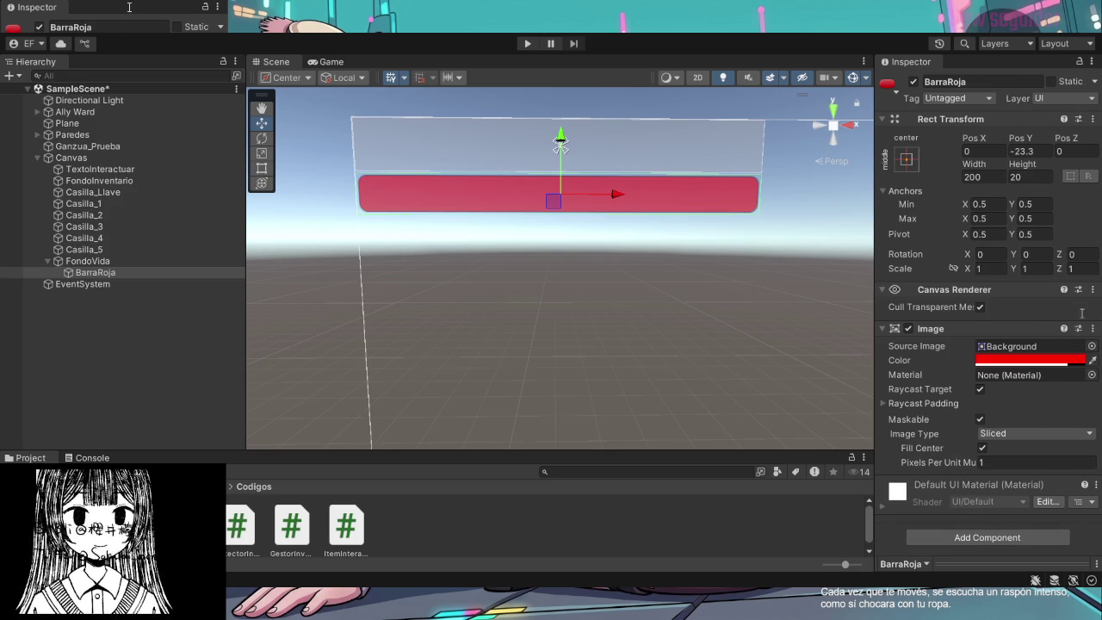
click(1025, 346)
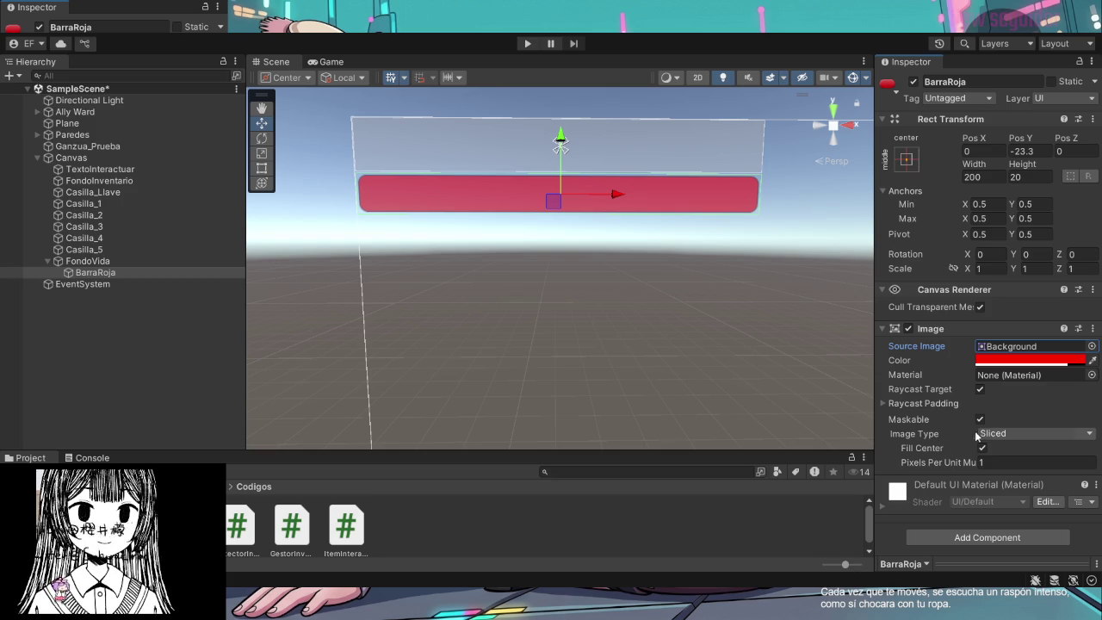
click(1036, 433)
click(1008, 495)
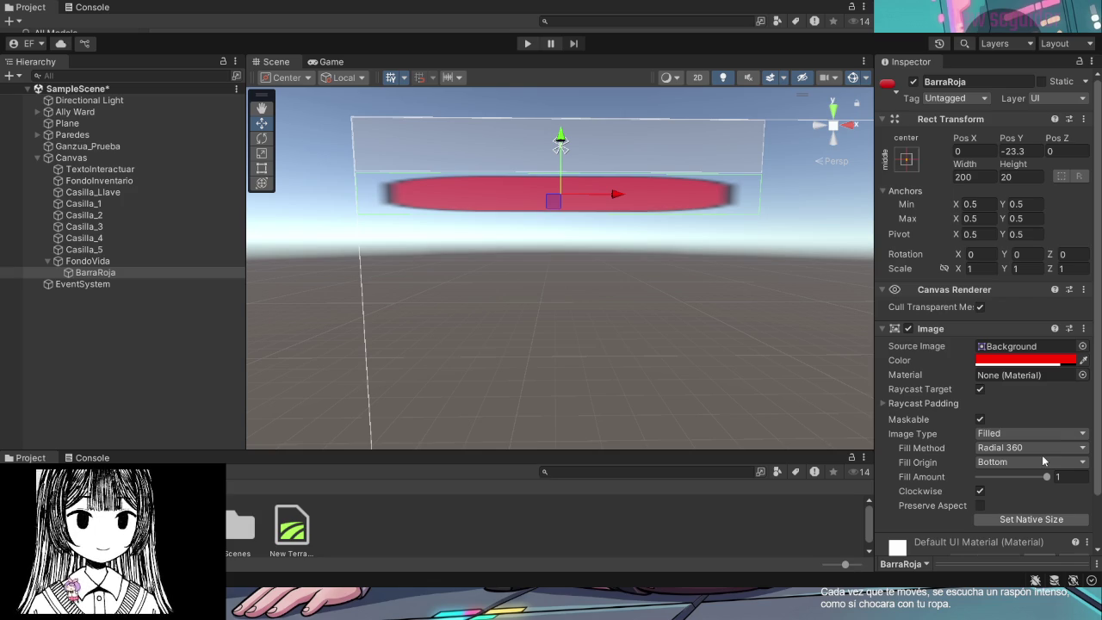
key(ctrl+z)
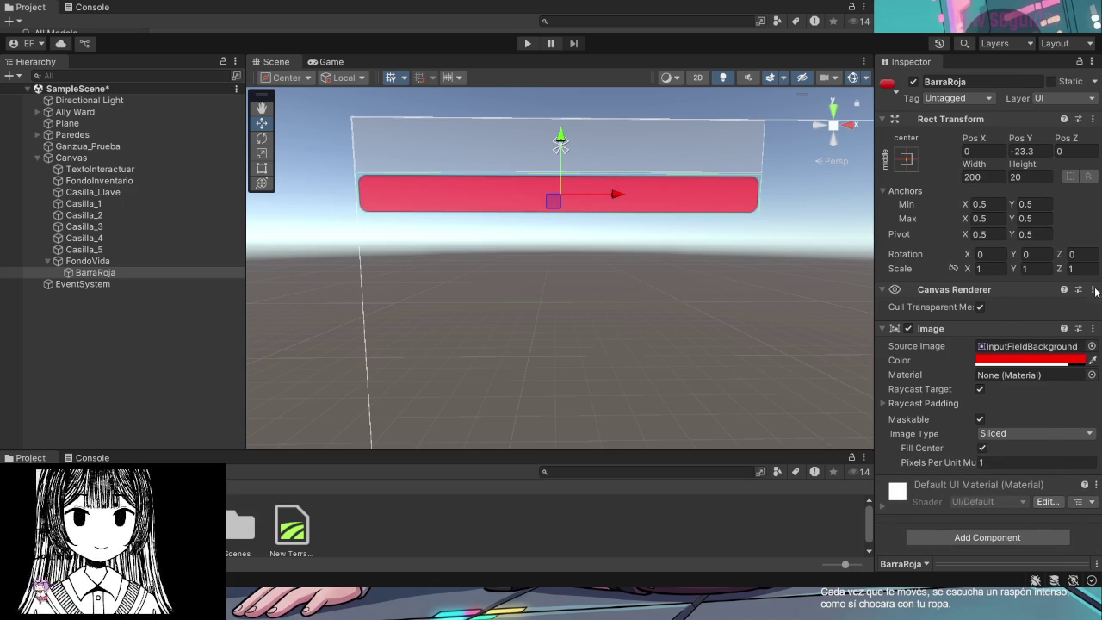
Set BarraRoja's Image Type to Filled (Radial 360), confirming it through undo and redo
click(1046, 432)
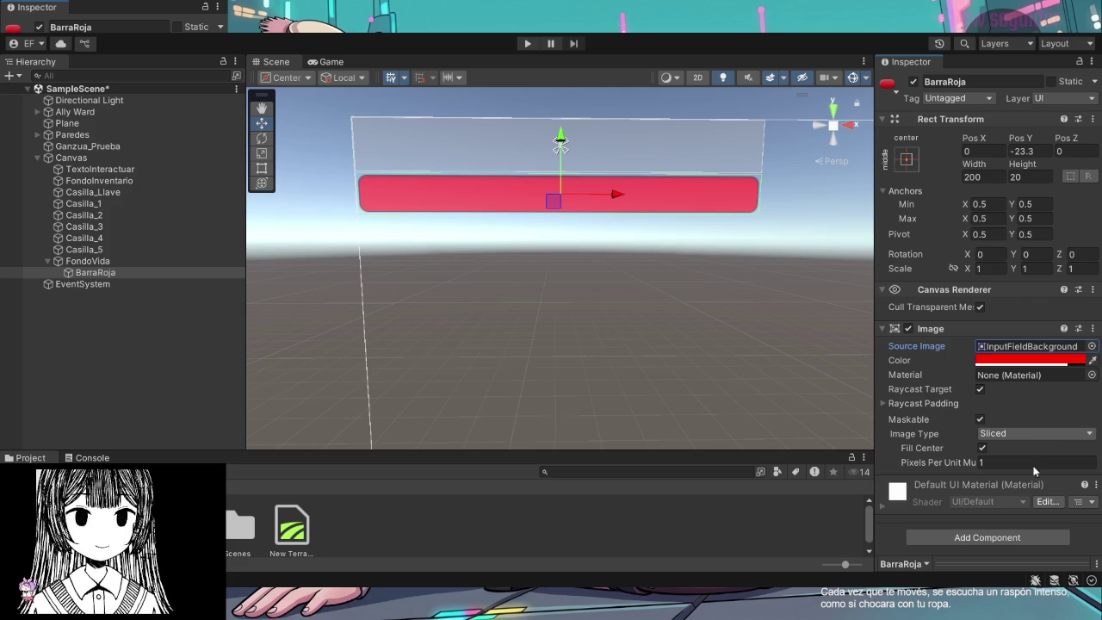
click(1026, 501)
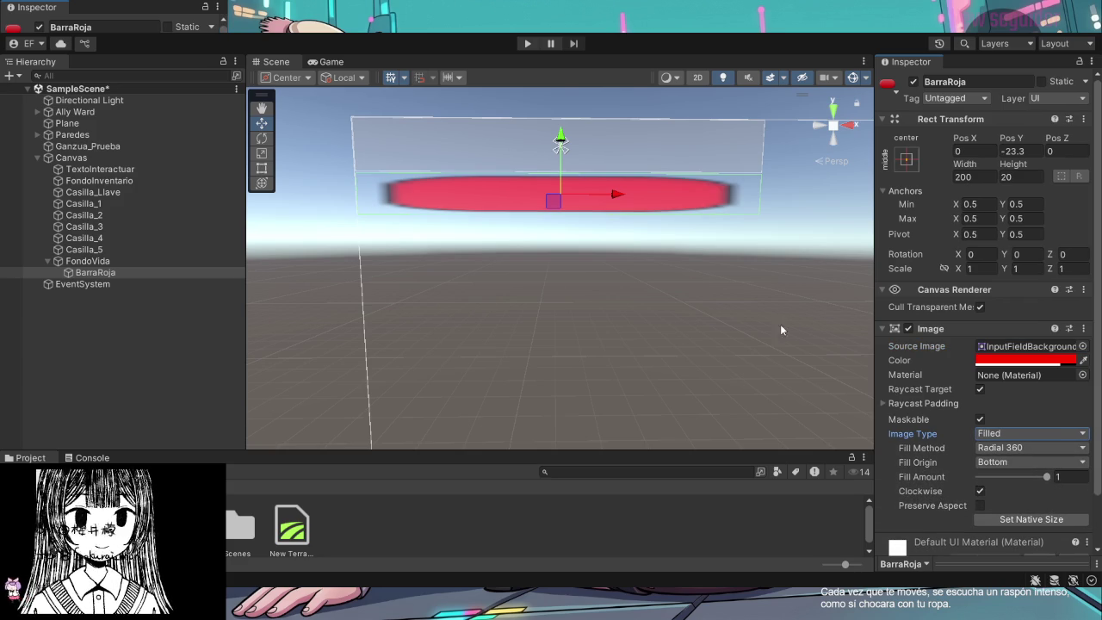
click(1054, 402)
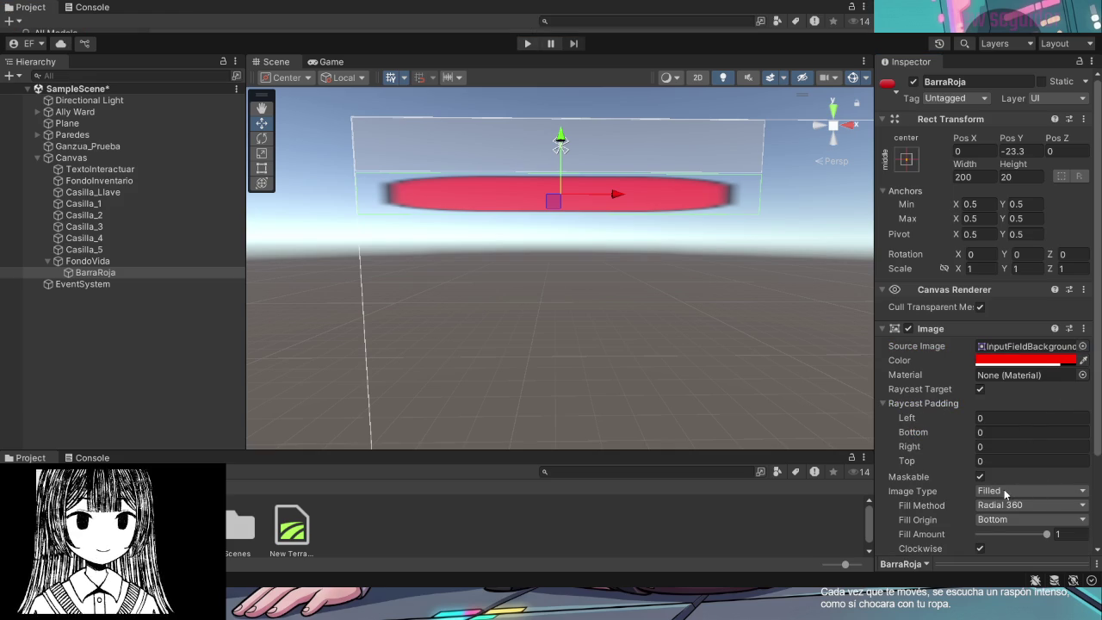
key(ctrl+z)
key(ctrl+z)
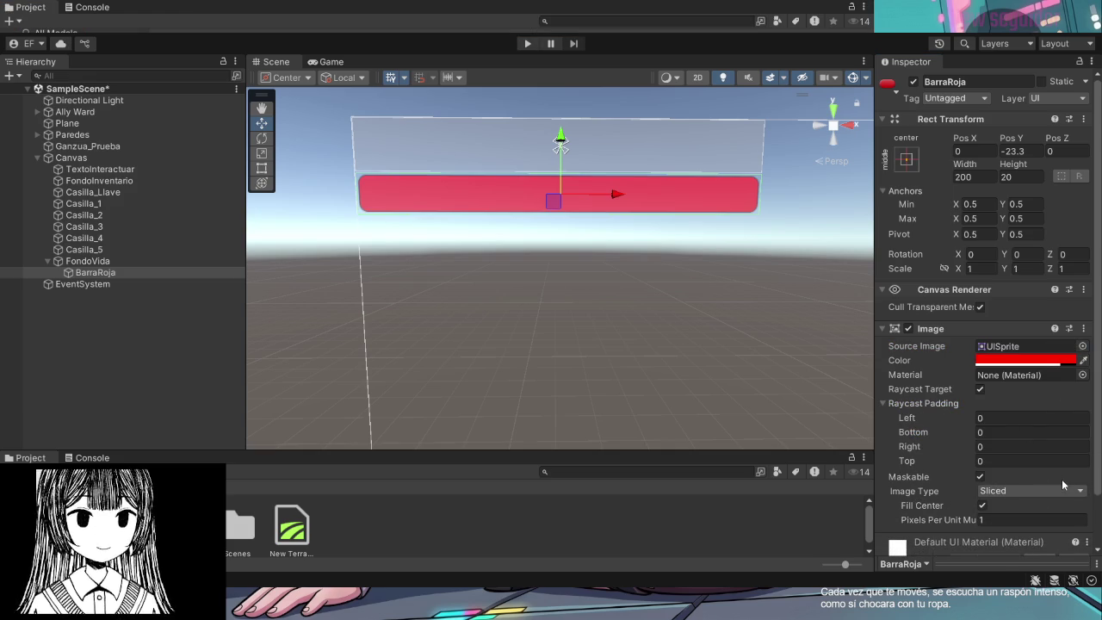
key(ctrl+z)
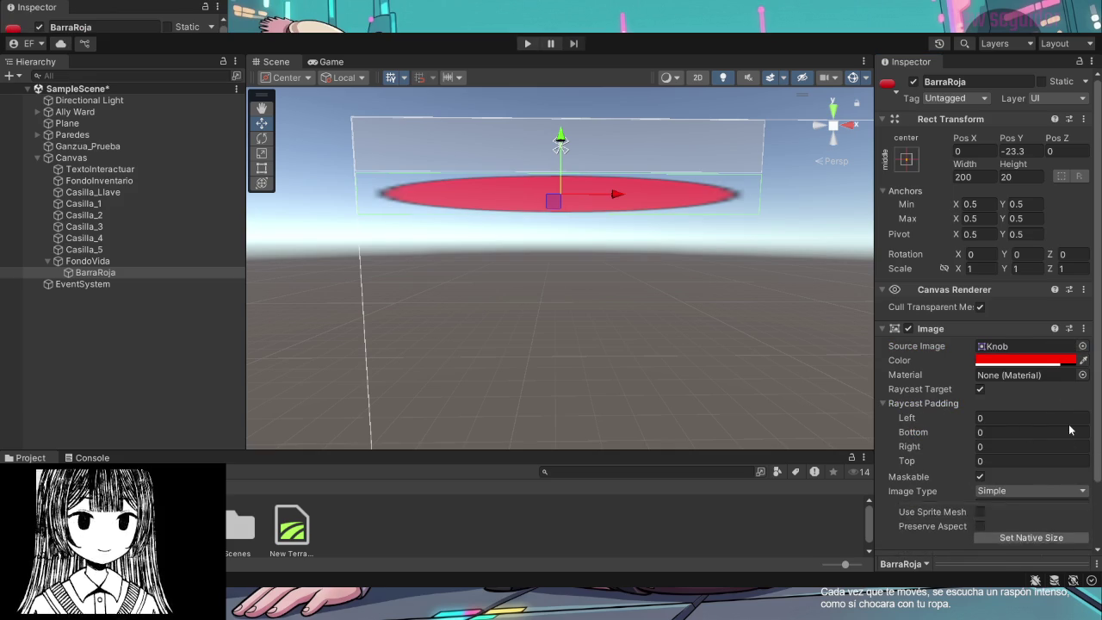
key(ctrl+y)
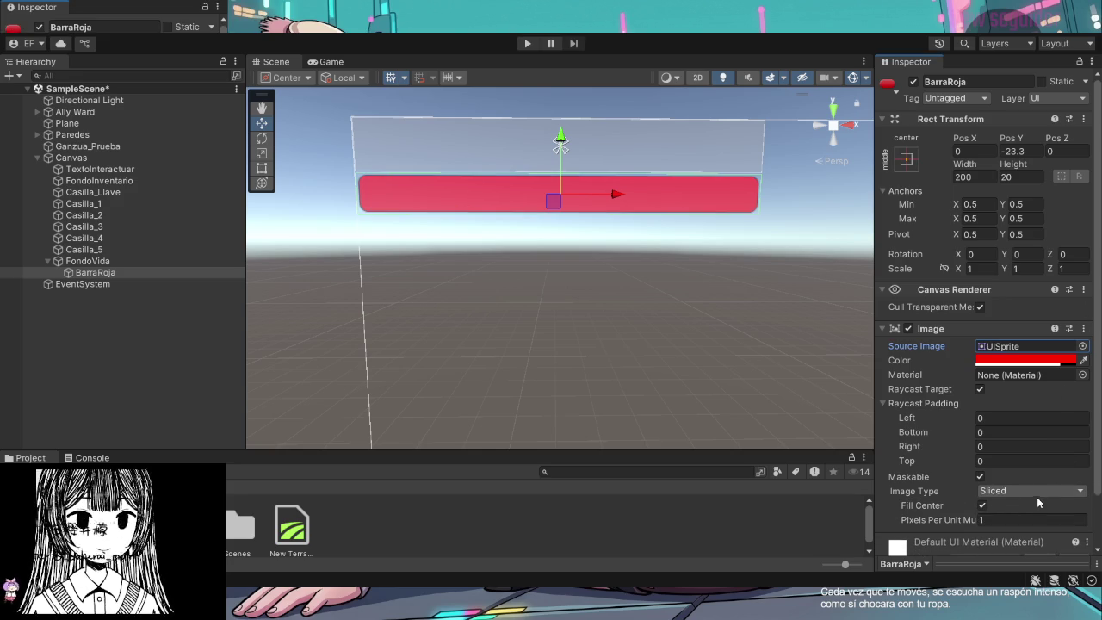
key(ctrl+y)
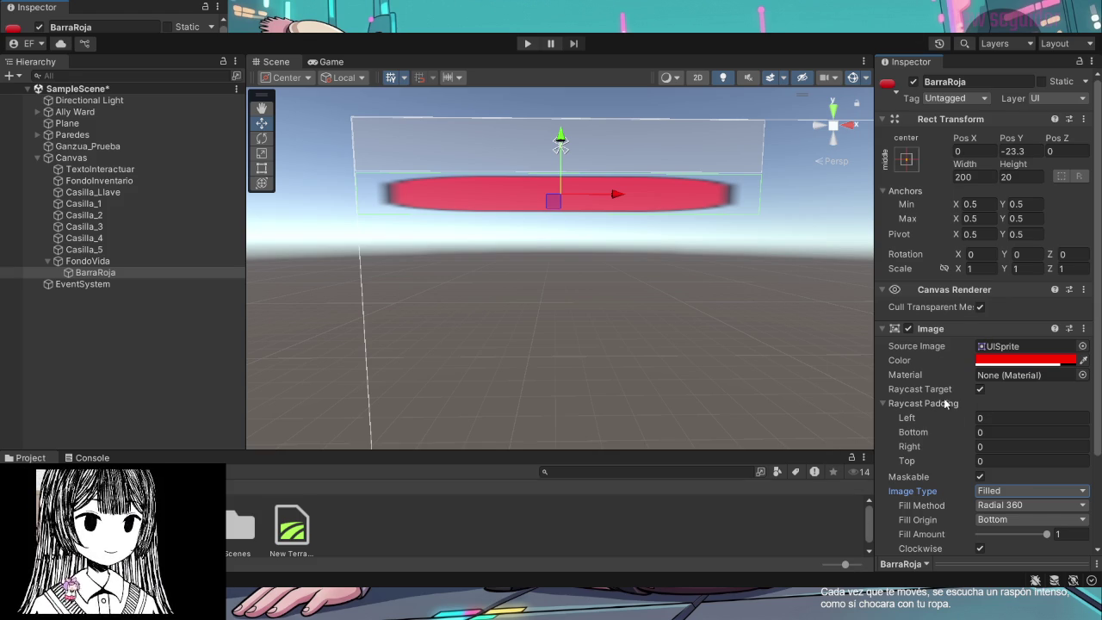
scroll(944, 403, down, 1)
scroll(945, 403, up, 1)
scroll(945, 403, down, 1)
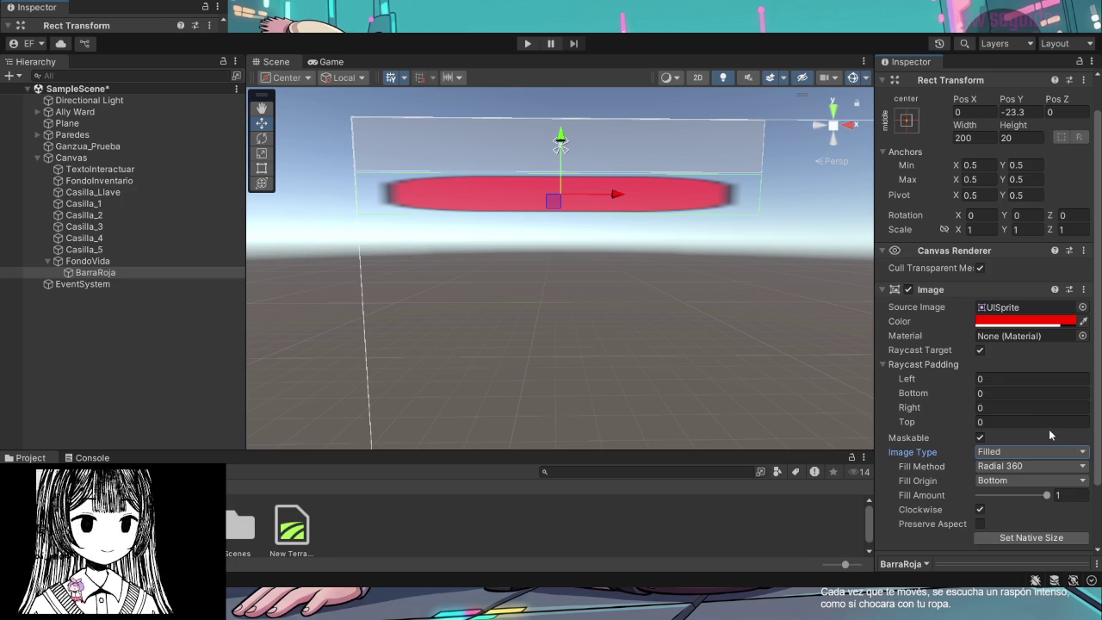
scroll(1042, 434, up, 1)
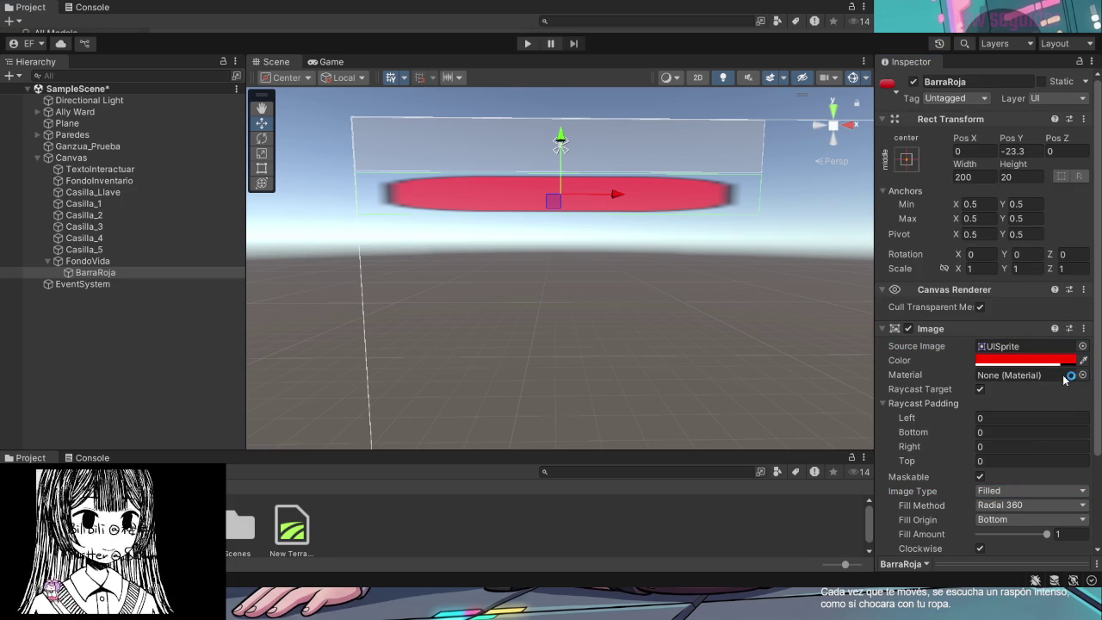
Cycle BarraRoja's Material through Black, LivingRoom.Alt, Chair and white, then clear it to None
key(Down)
key(Down)
key(Down)
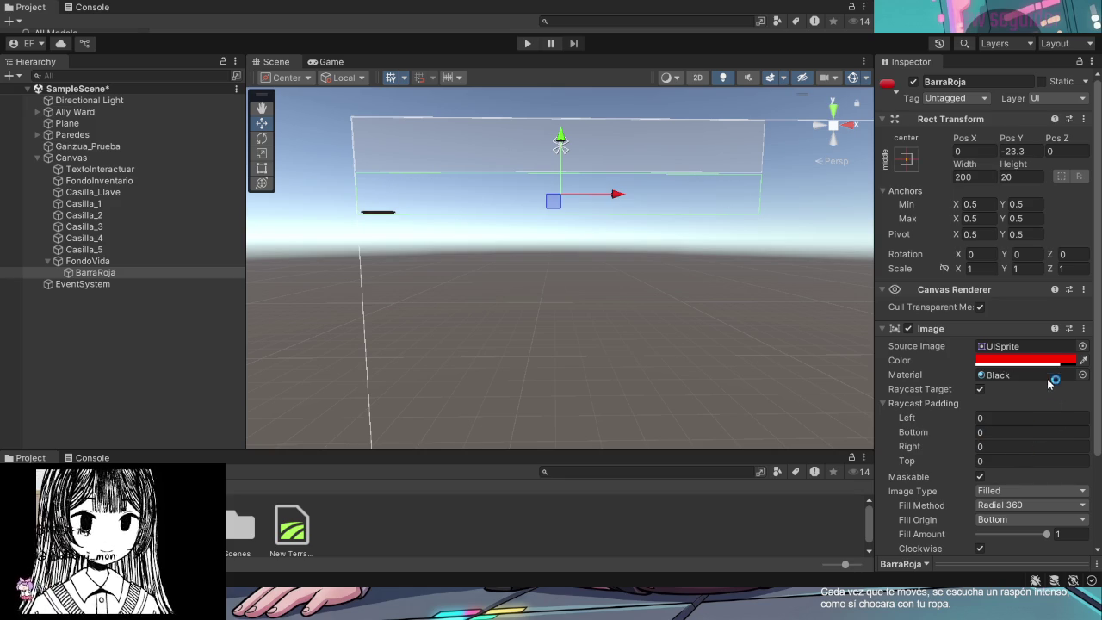
key(Down)
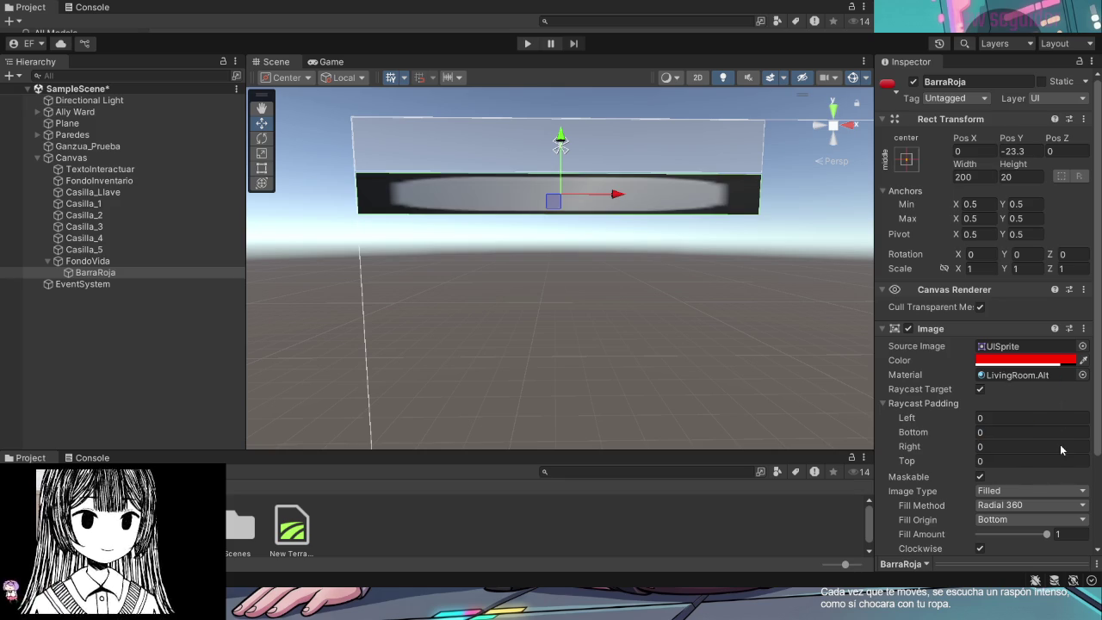
key(Down)
key(Down)
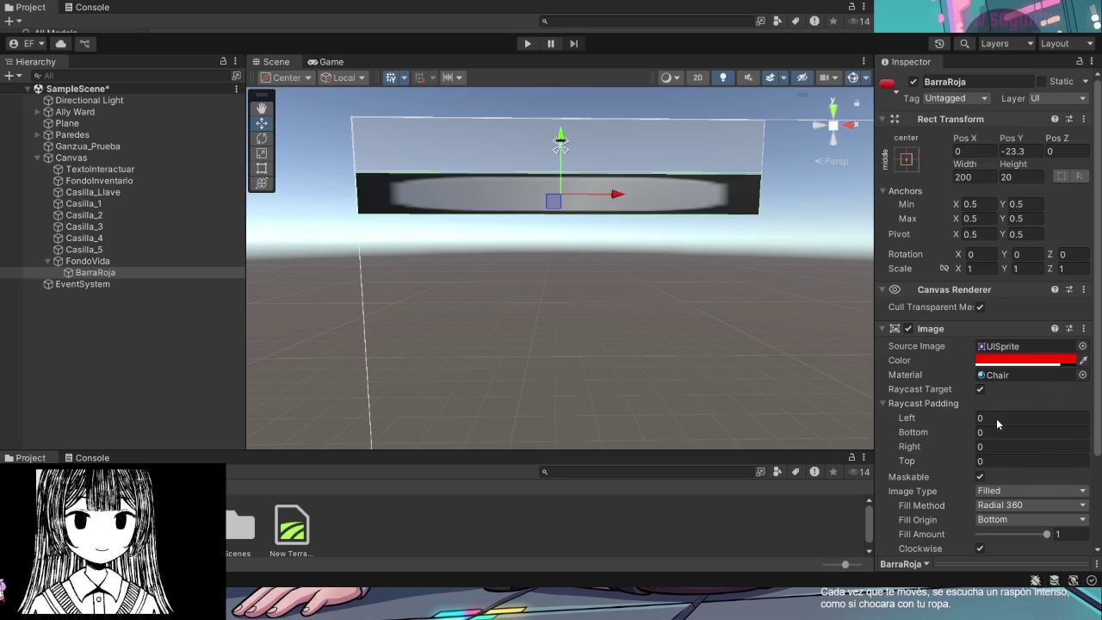
key(Down)
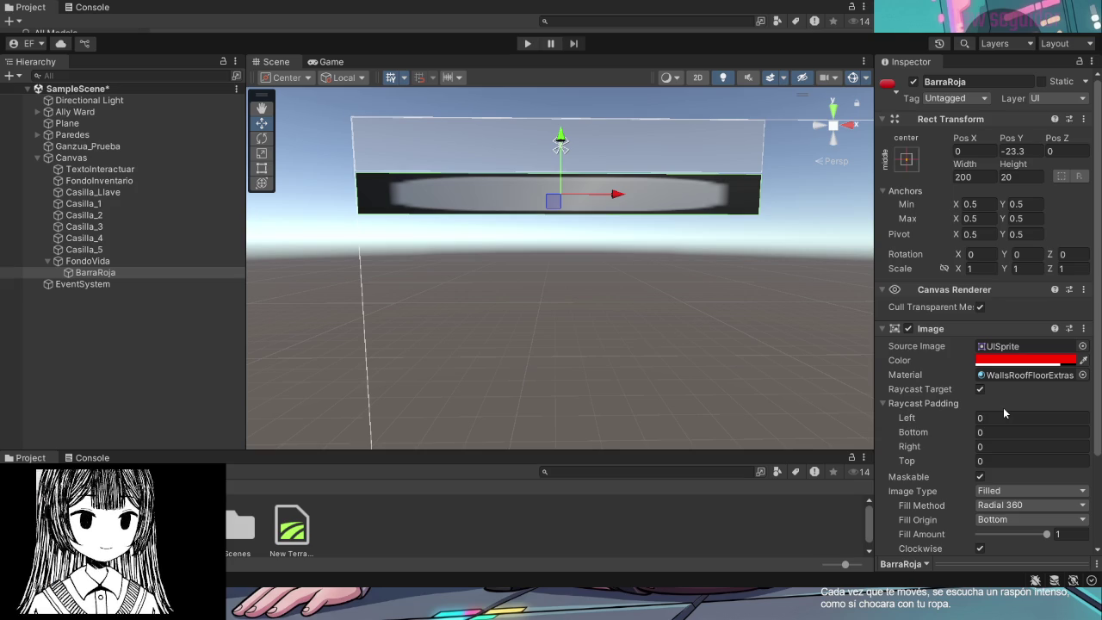
key(Down)
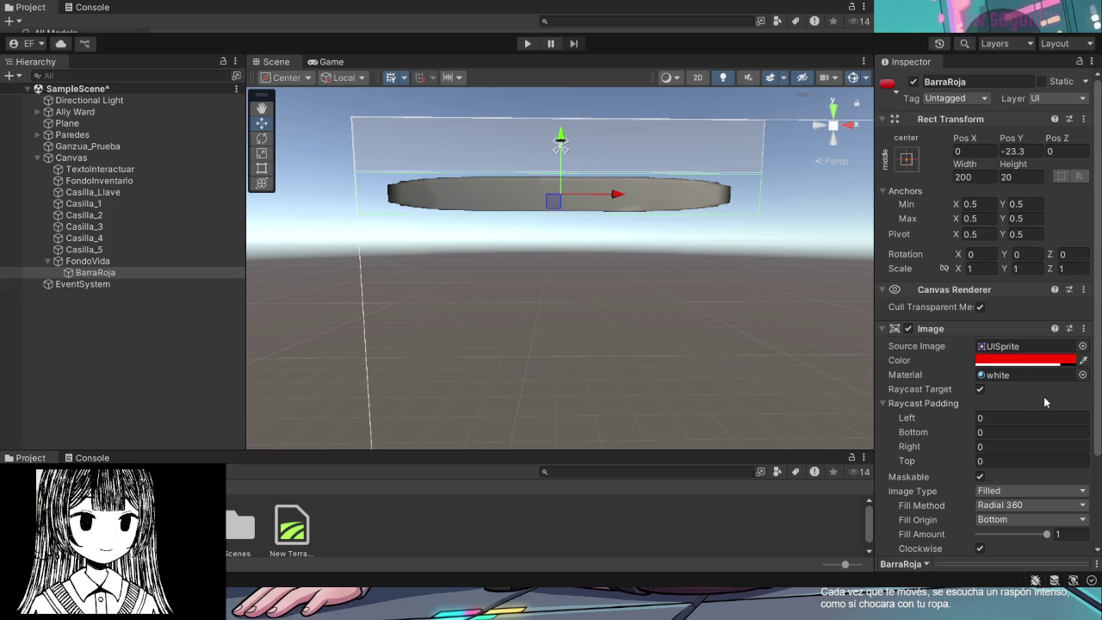
key(Return)
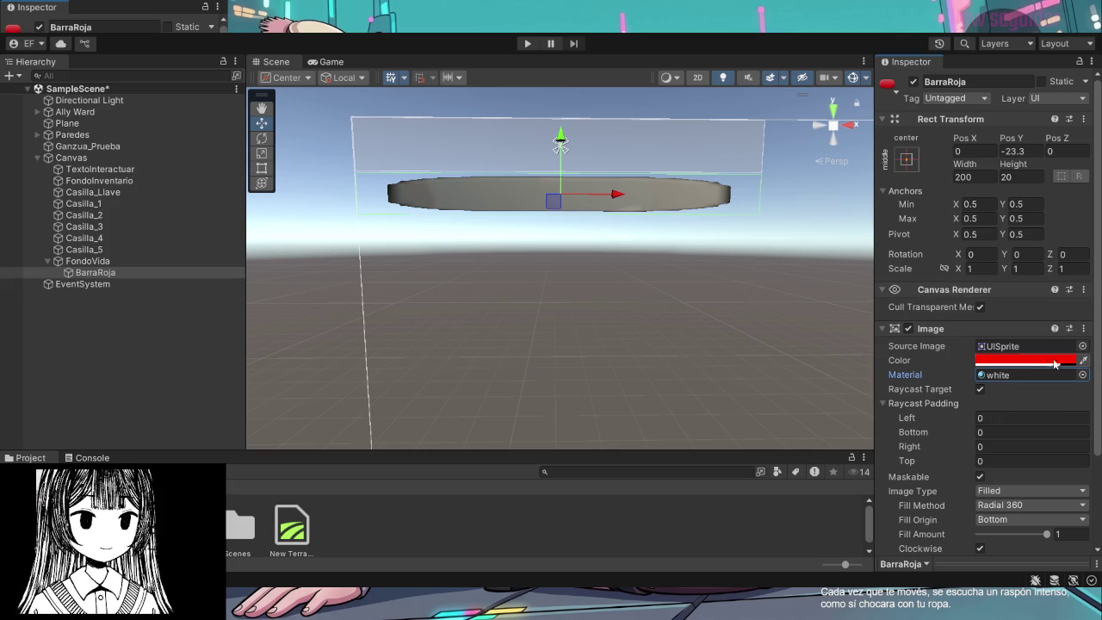
click(1065, 392)
click(990, 376)
key(Delete)
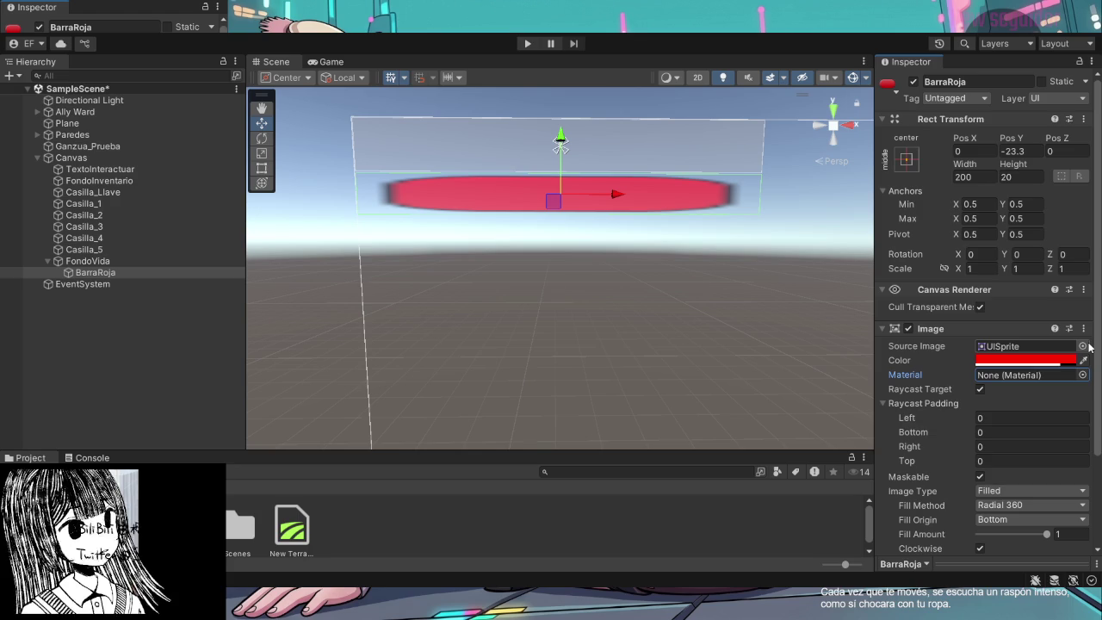
click(1021, 346)
key(Delete)
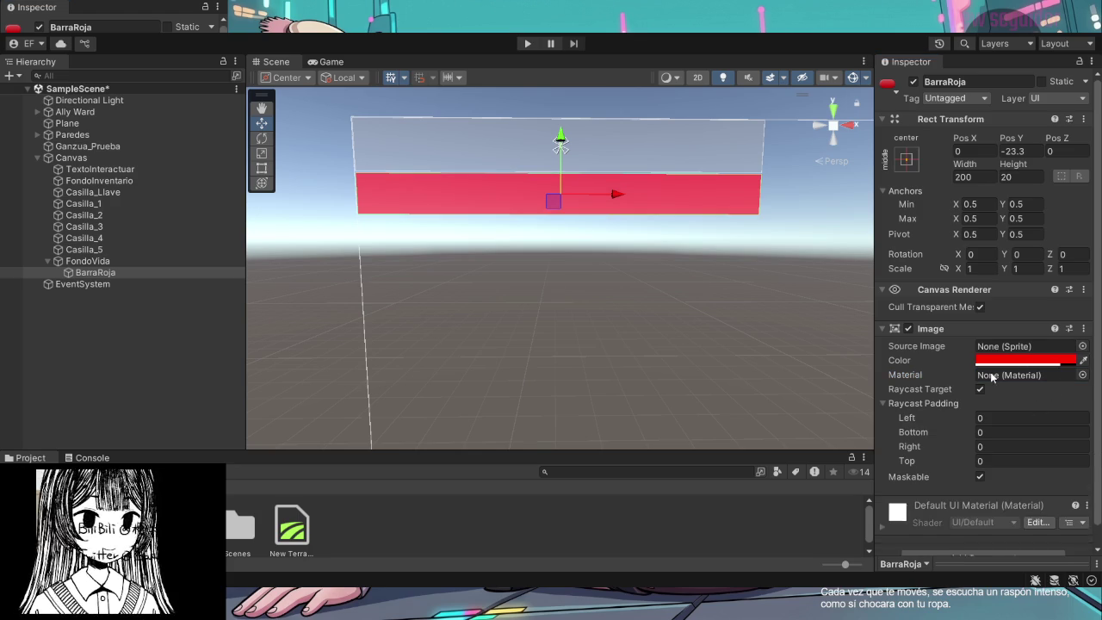
key(ctrl+z)
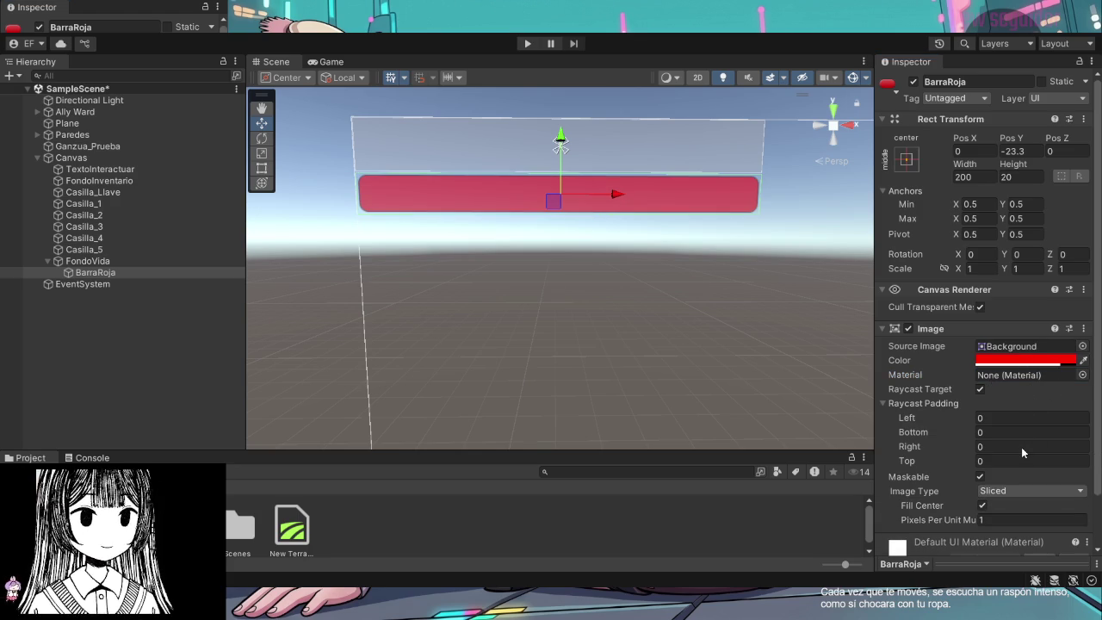
key(ctrl+z)
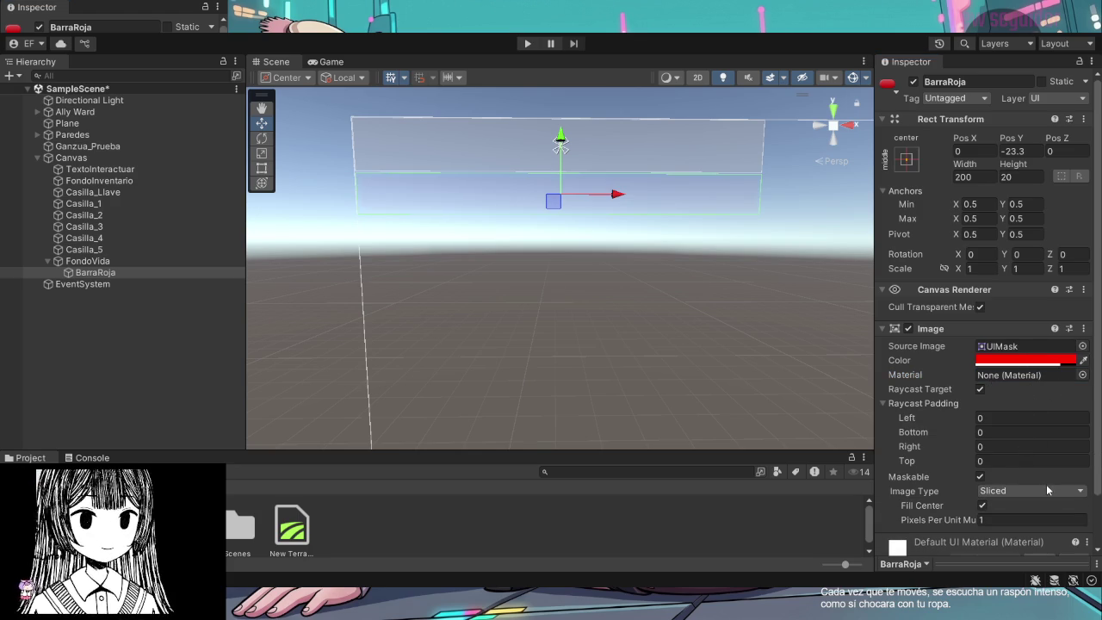
key(ctrl+z)
key(ctrl+z)
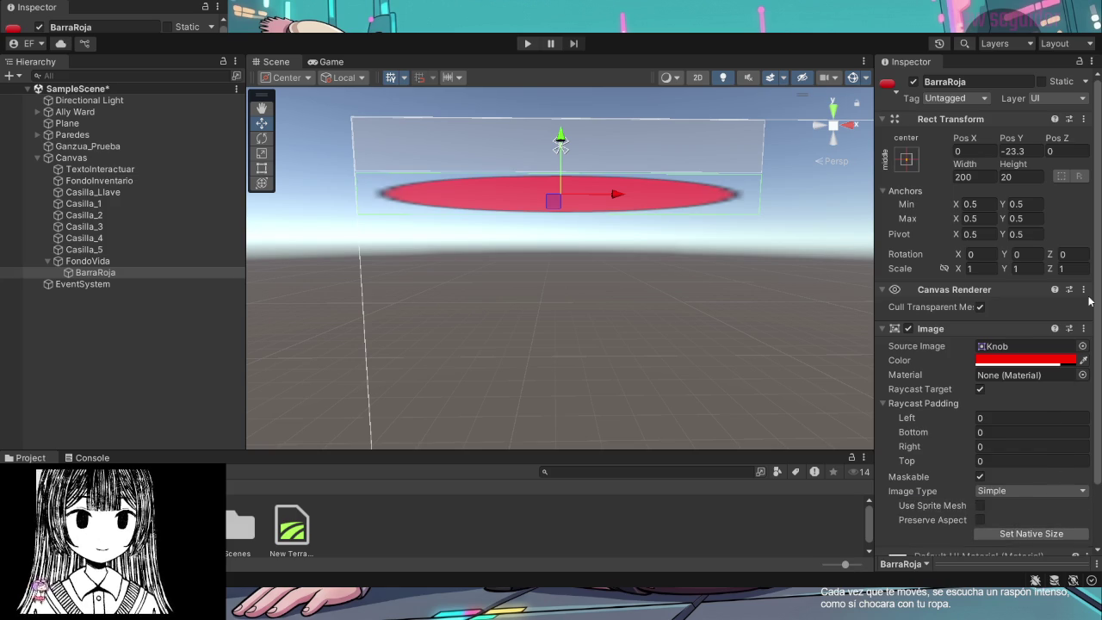
click(1016, 490)
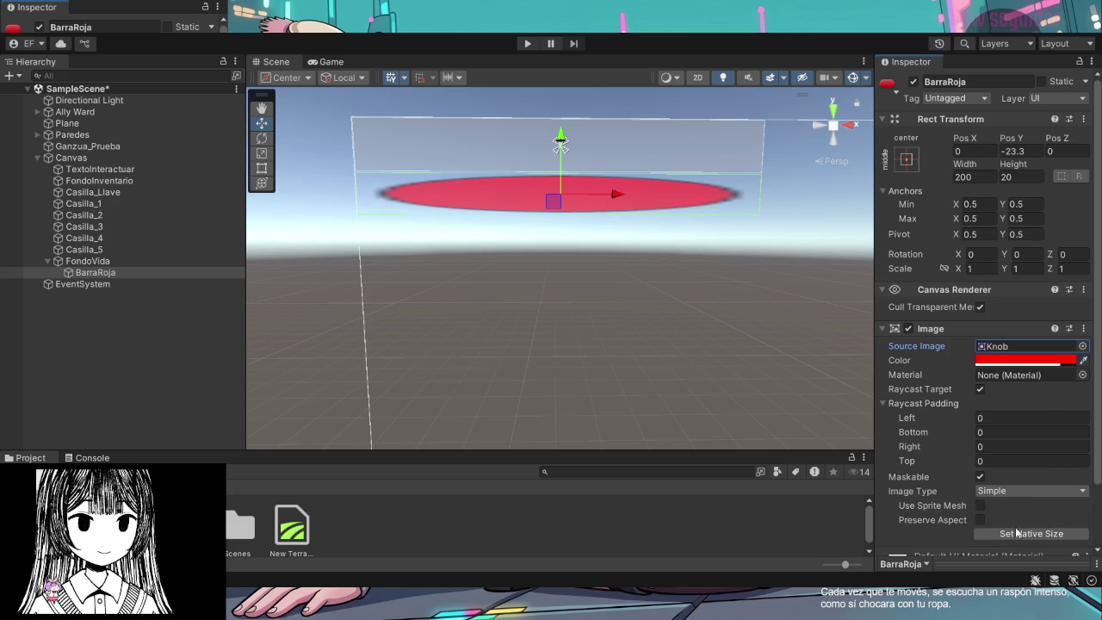
click(1013, 554)
click(1057, 404)
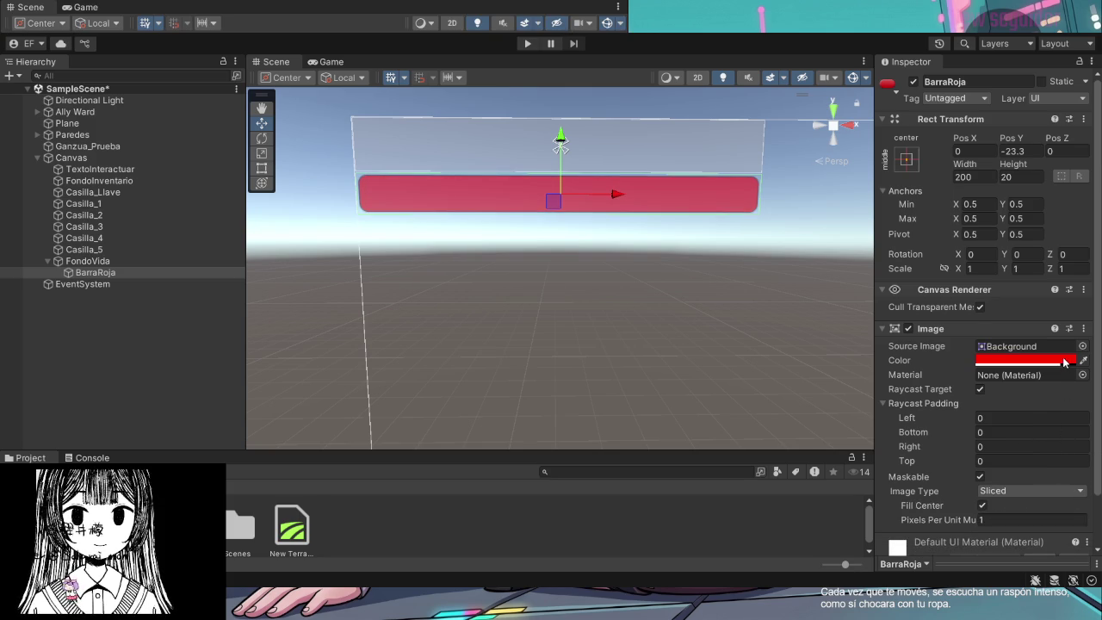
key(ctrl+z)
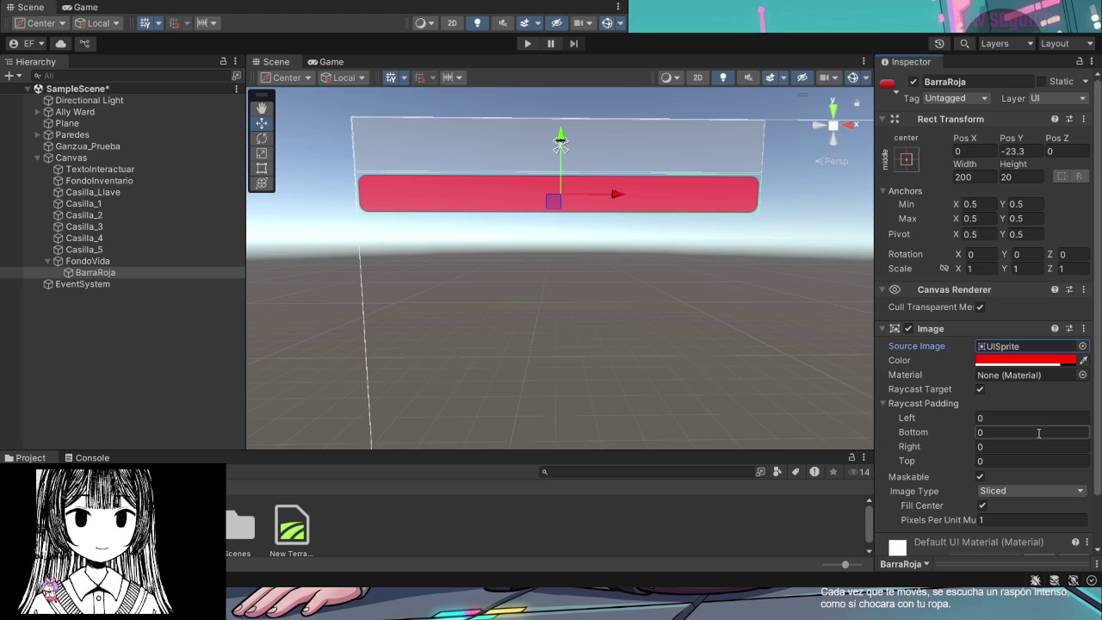
click(1021, 548)
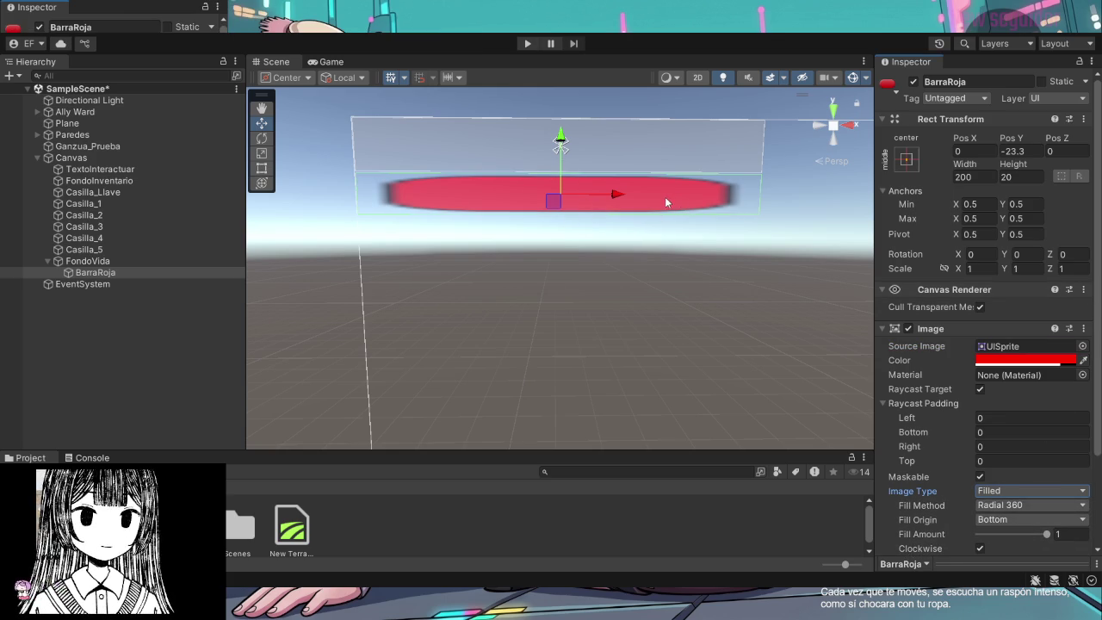
scroll(1021, 444, down, 2)
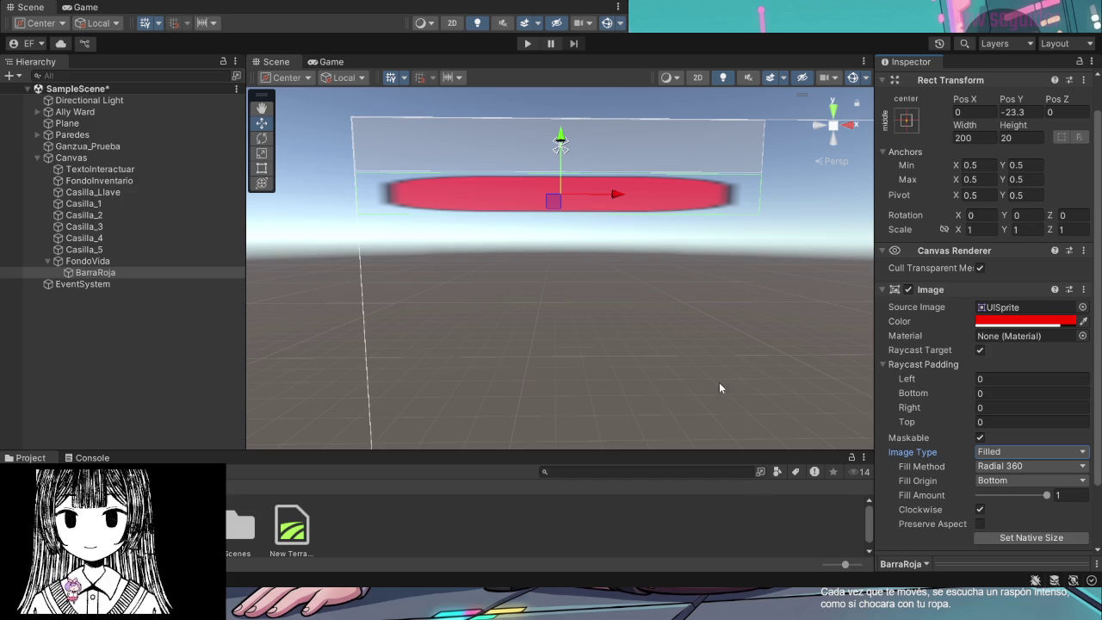
click(718, 191)
Set BarraRoja's Rect Transform Width to 240, correcting the typed value first
click(719, 189)
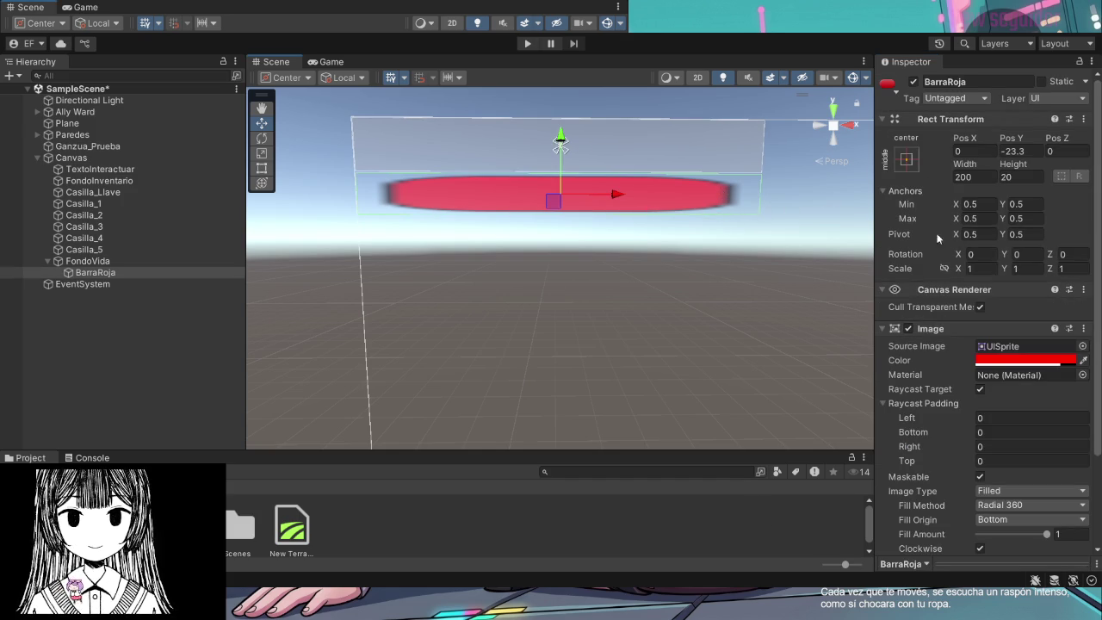
click(987, 175)
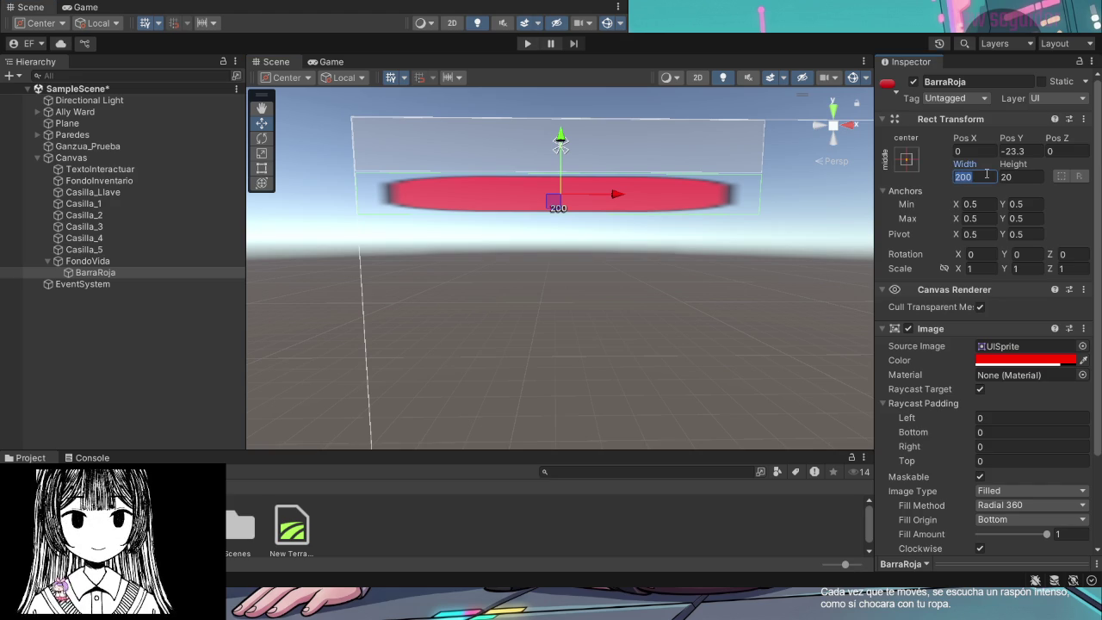
text(220)
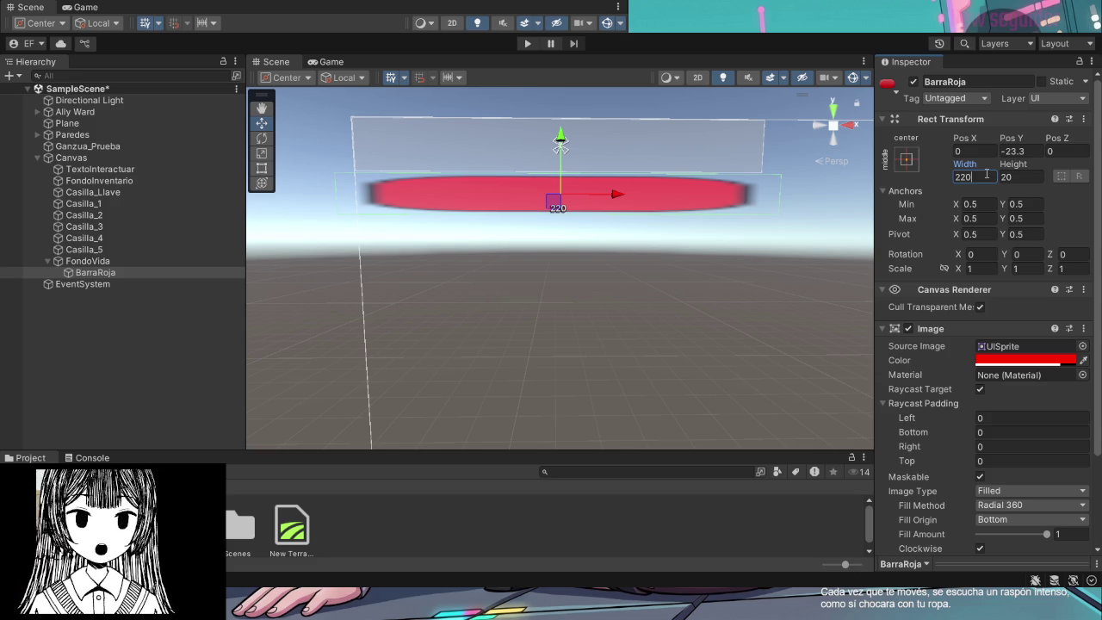
key(BackSpace)
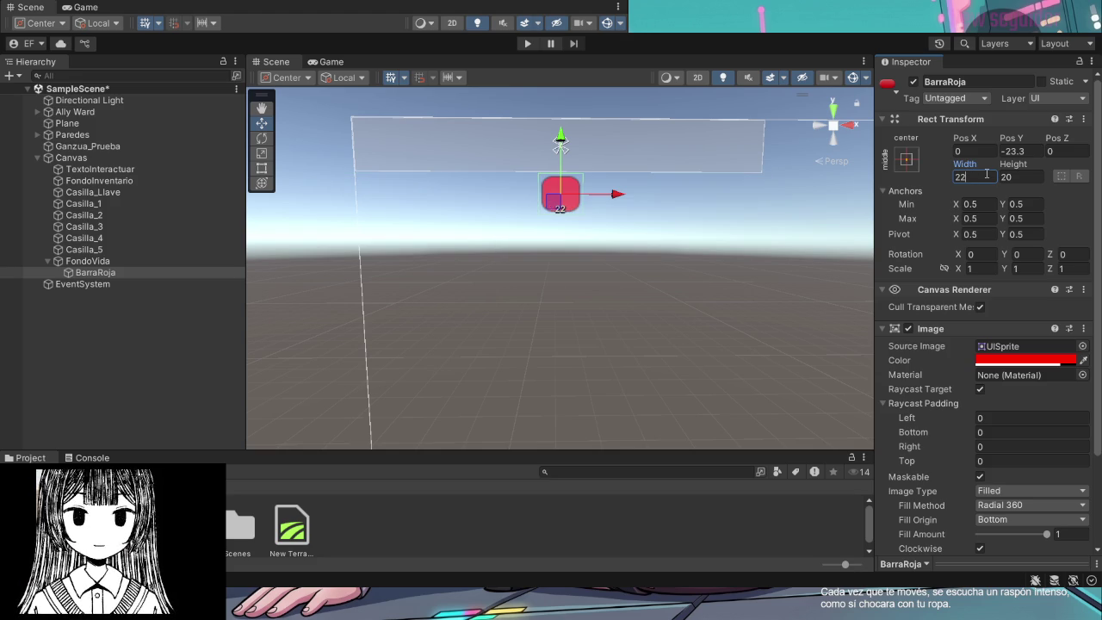
text(3)
key(BackSpace)
key(BackSpace)
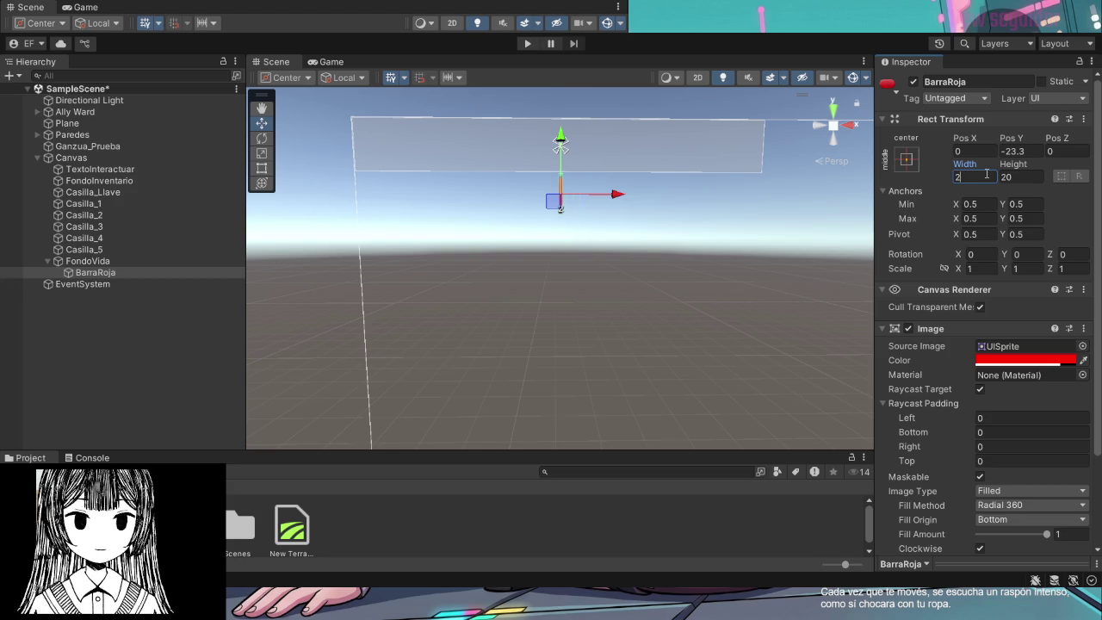
text(30)
key(BackSpace)
key(BackSpace)
text(40)
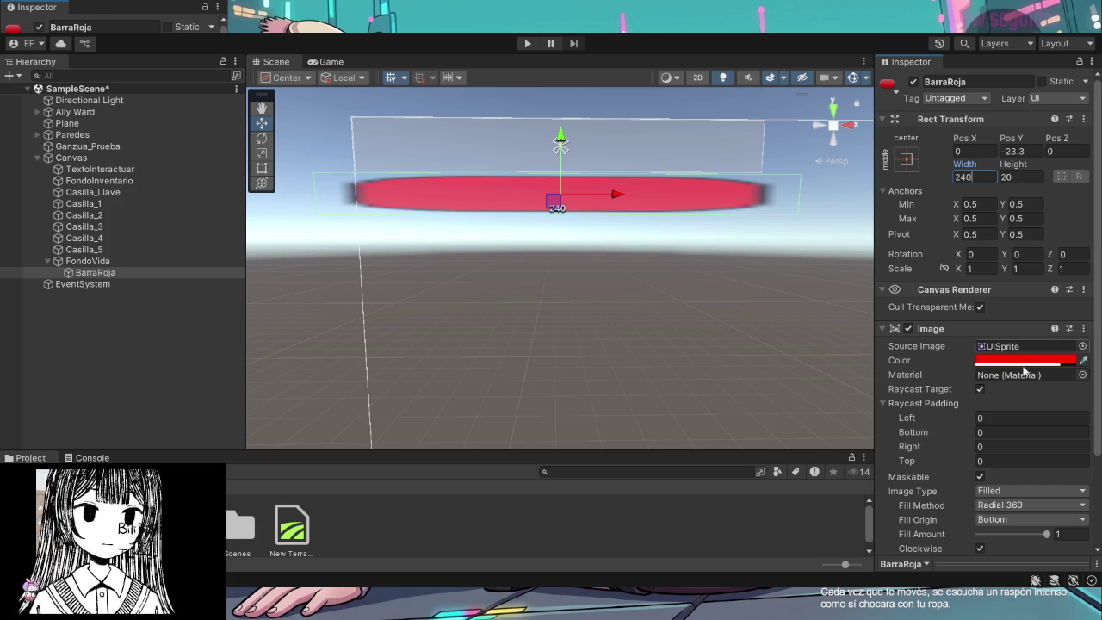
key(Return)
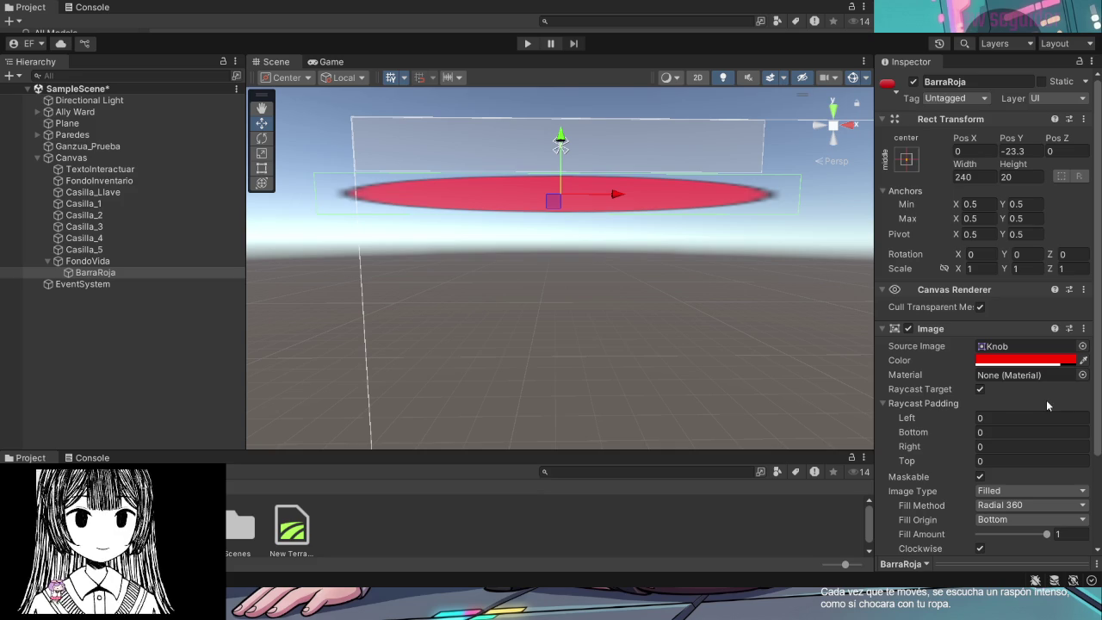
Switch BarraRoja's Image Type to Sliced, briefly previewing Simple
click(1032, 491)
click(1025, 522)
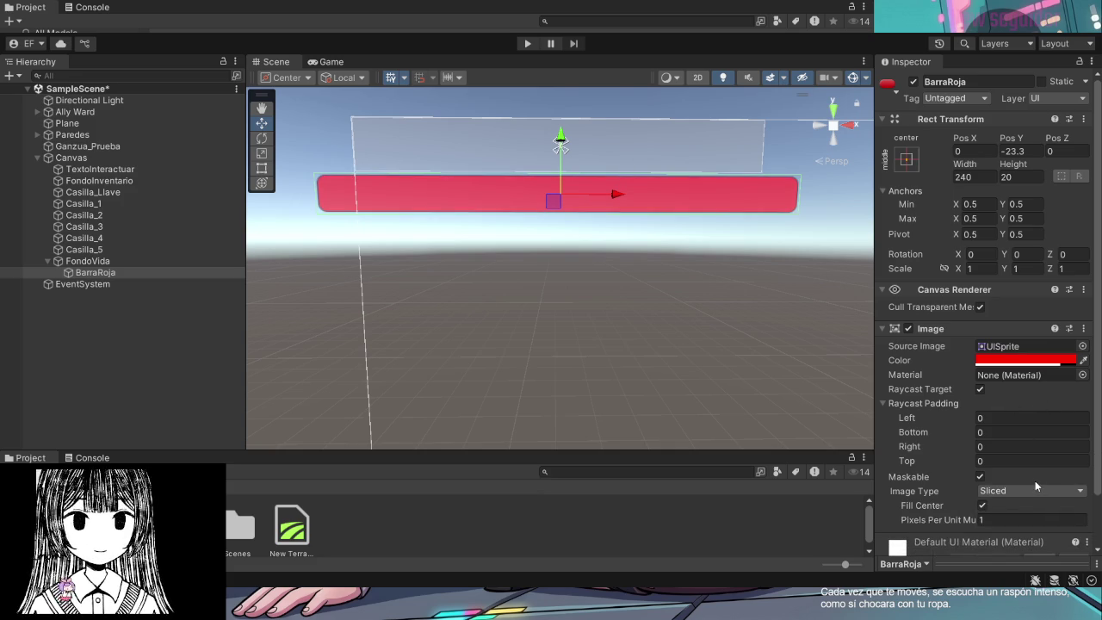
click(1033, 490)
click(1025, 507)
click(1033, 491)
click(1024, 522)
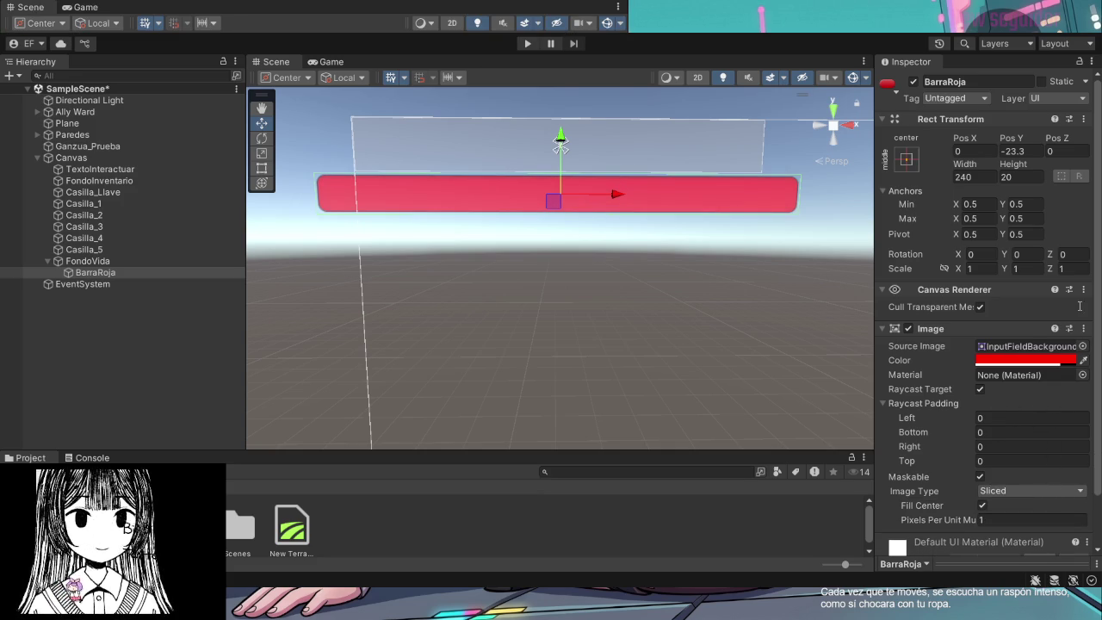
Locate the bar's current sprite and pick InputFieldBackground as its Source Image
scroll(1037, 463, down, 1)
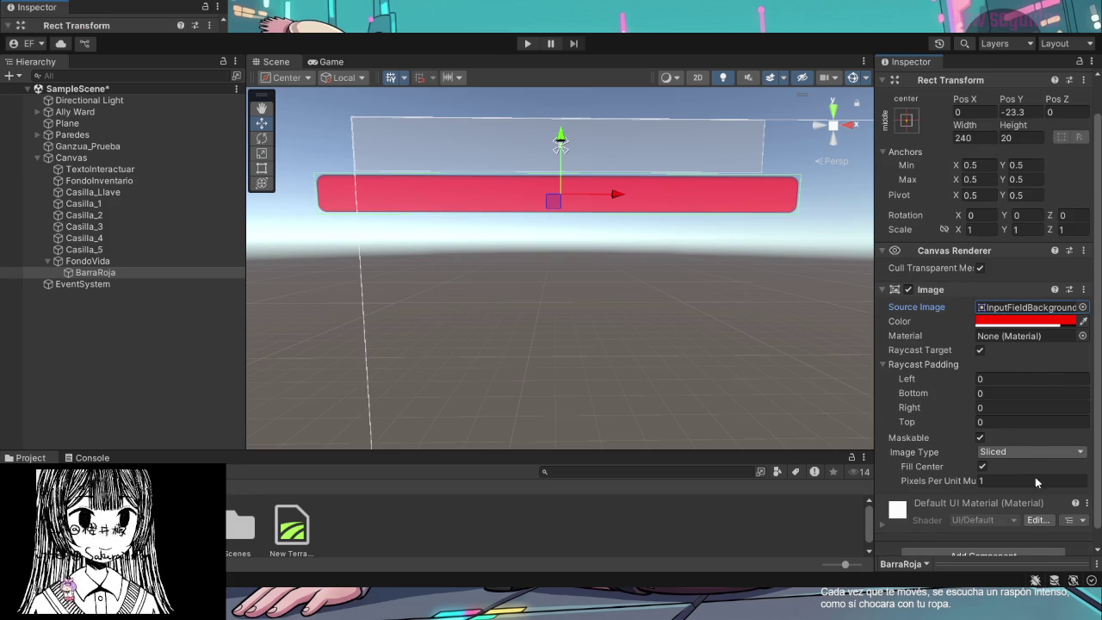
scroll(1007, 319, up, 1)
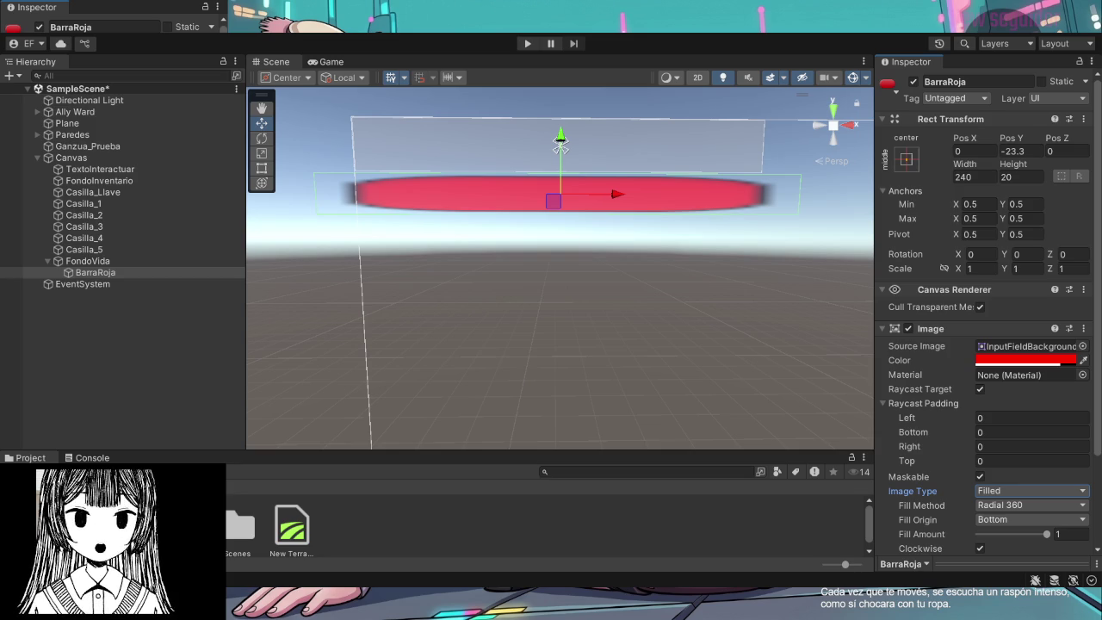
click(1076, 347)
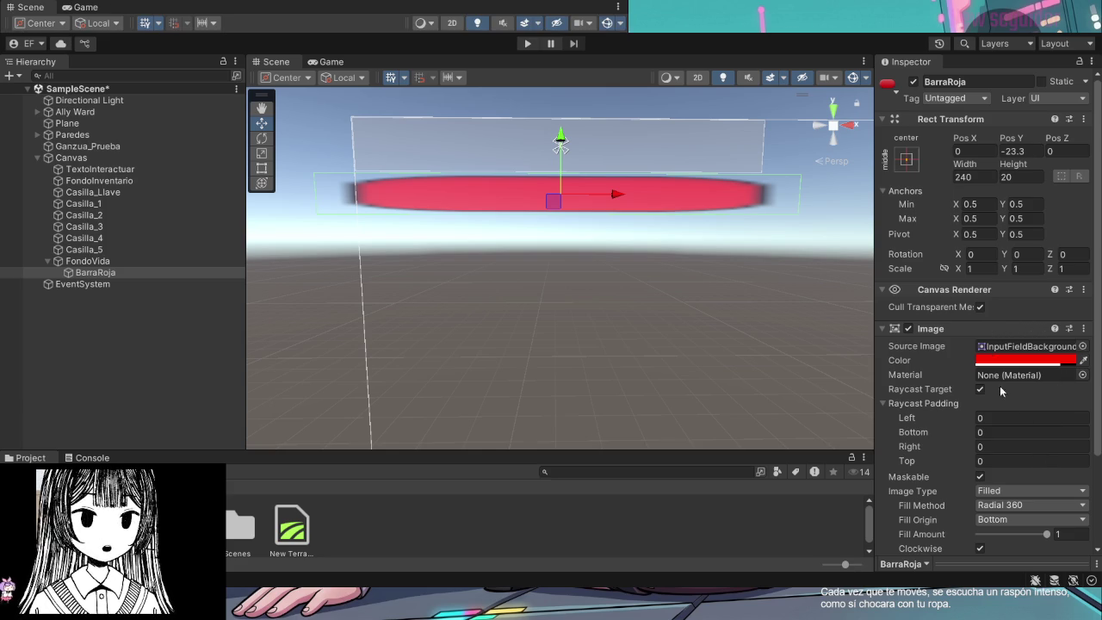
click(1025, 346)
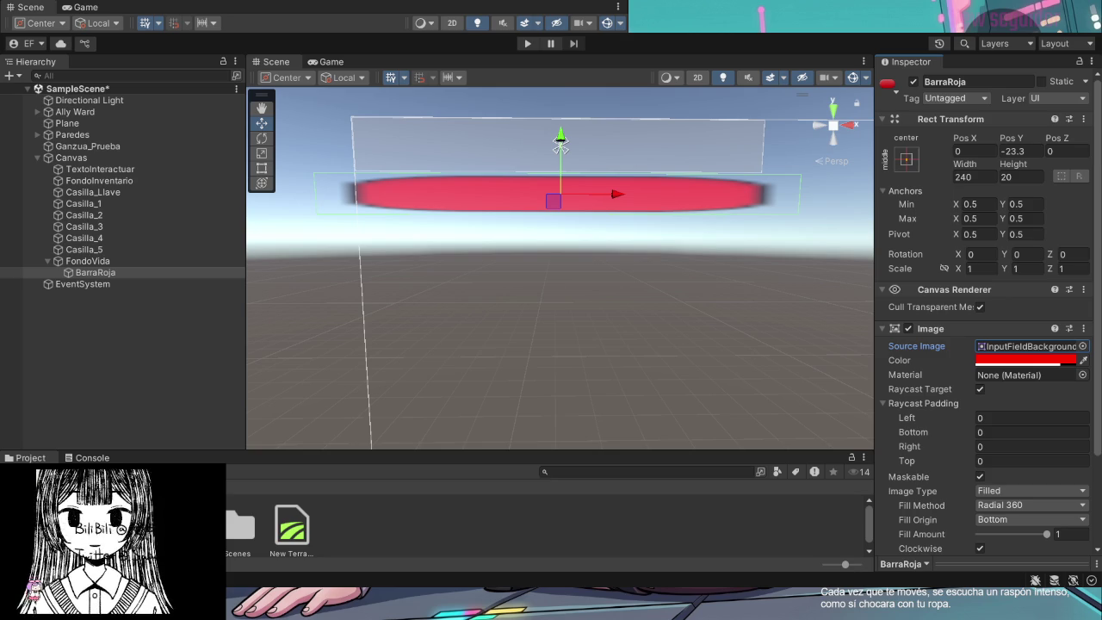
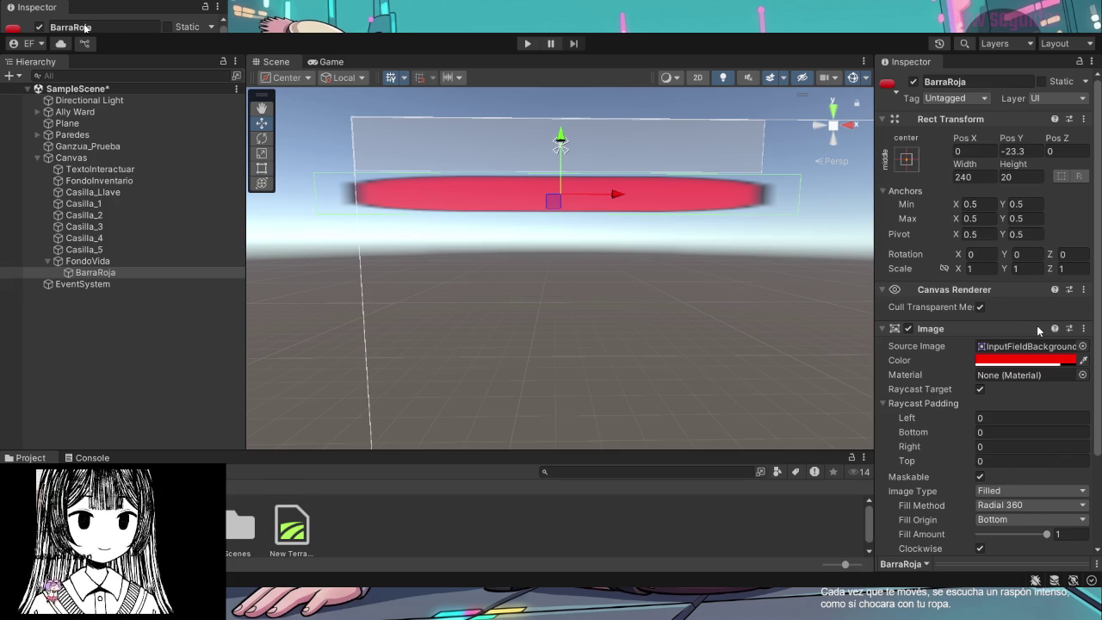
Select the BarraRoja health bar in the Hierarchy and scroll to its Image settings
click(1083, 329)
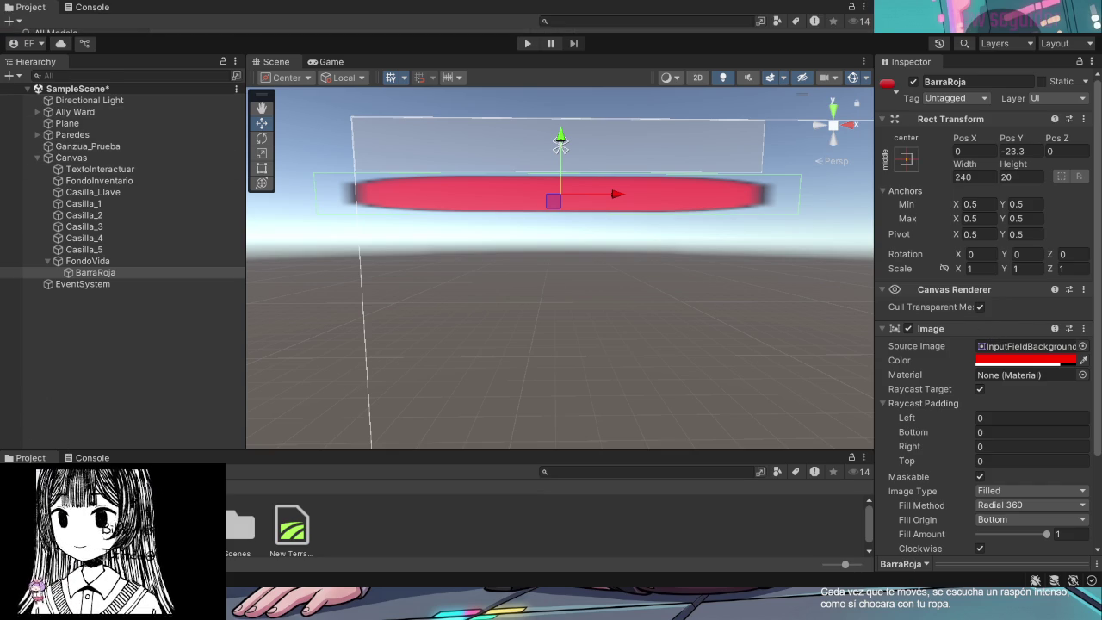
scroll(290, 536, down, 1)
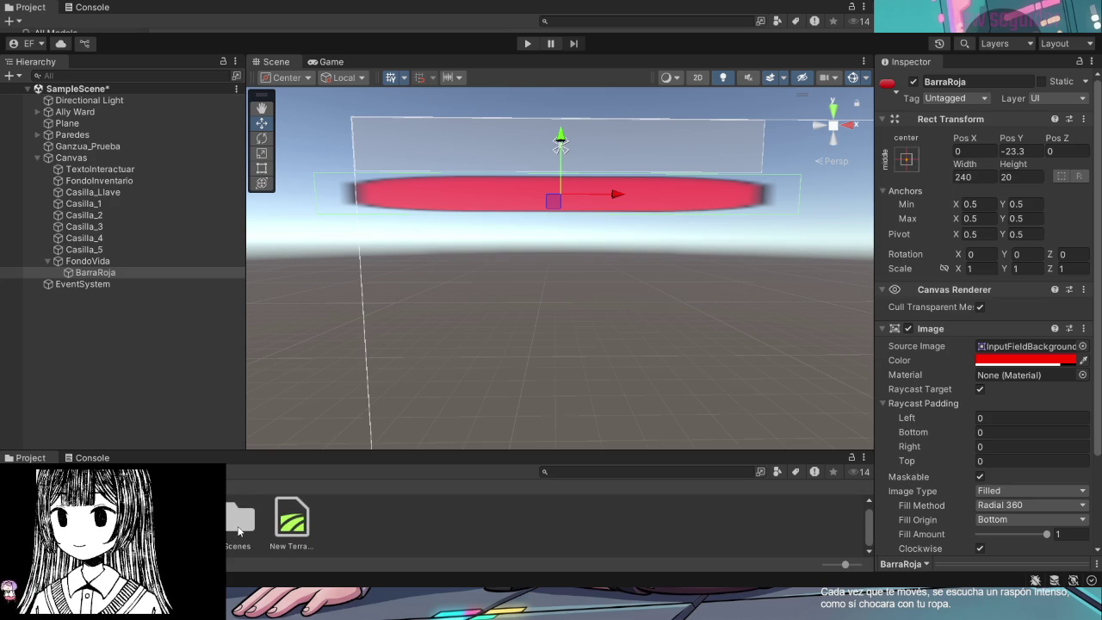
click(295, 527)
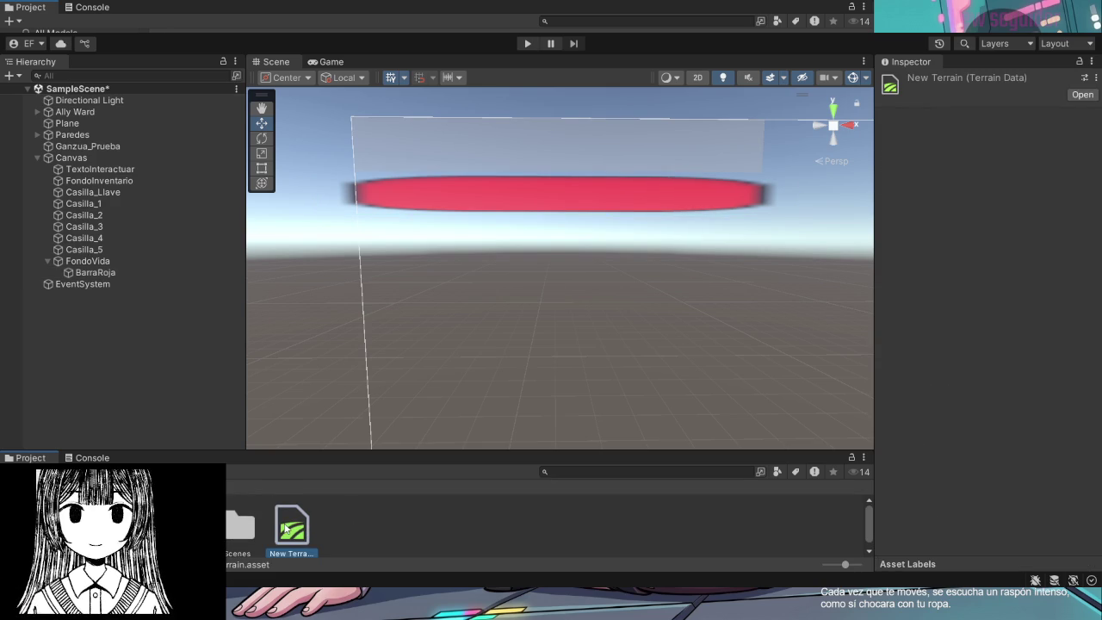
click(235, 531)
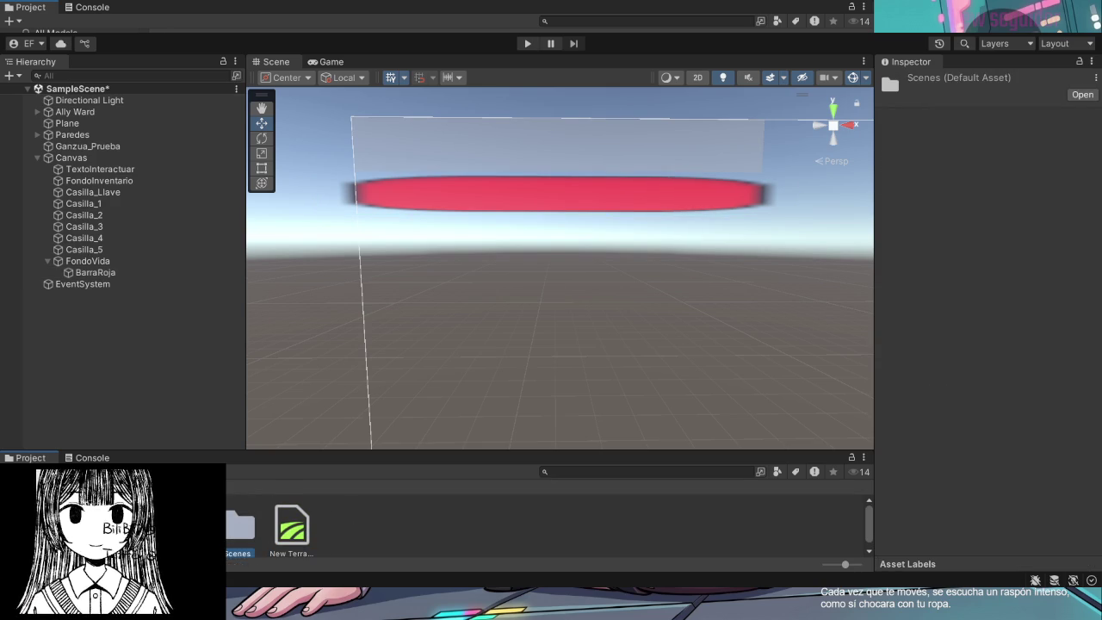
click(545, 197)
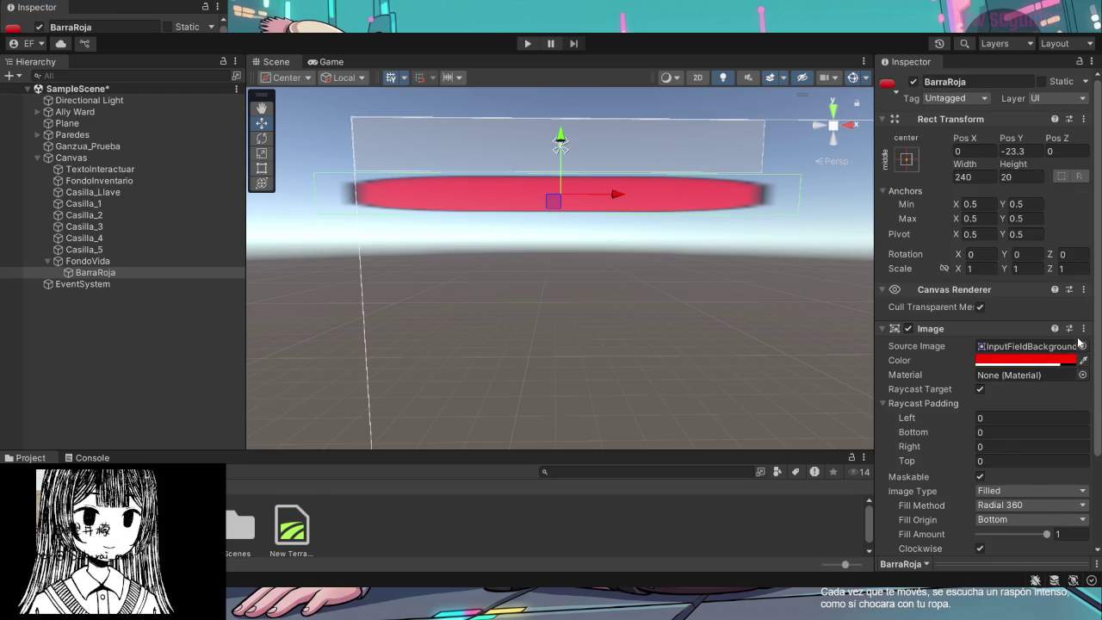
click(568, 328)
click(591, 212)
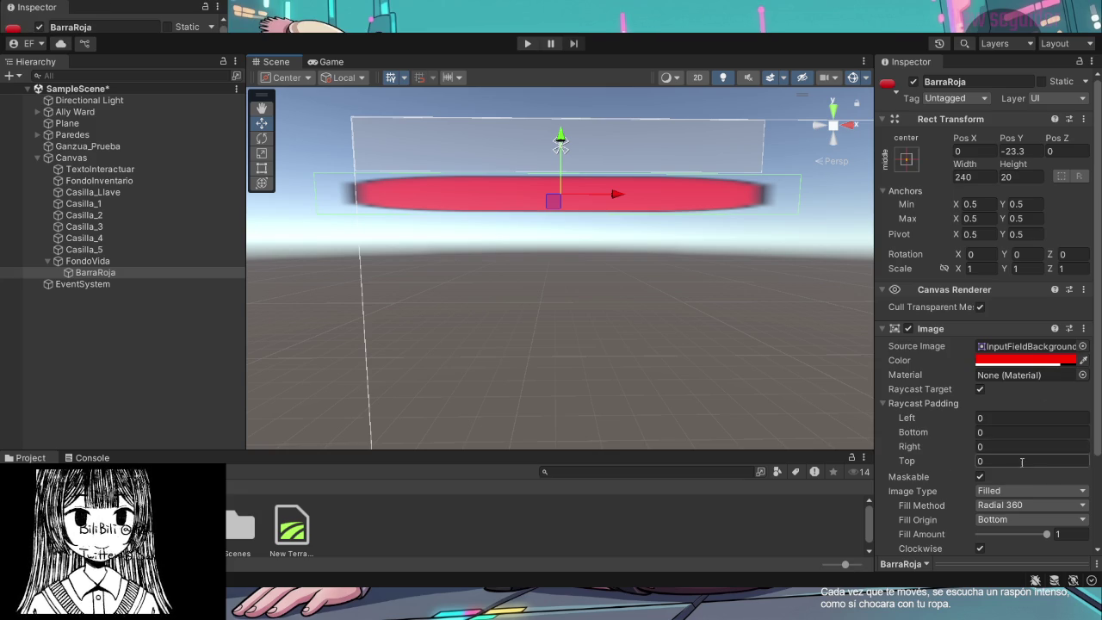
scroll(1018, 456, down, 2)
scroll(1016, 468, down, 2)
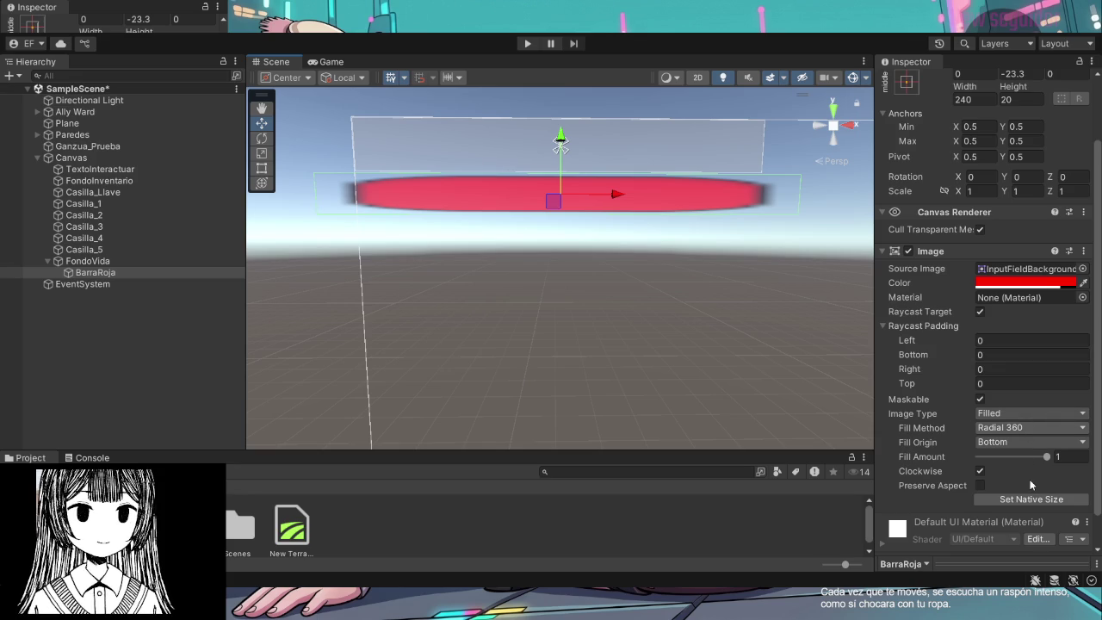
Set BarraRoja's Fill Method to Horizontal with Fill Origin Left
click(1030, 428)
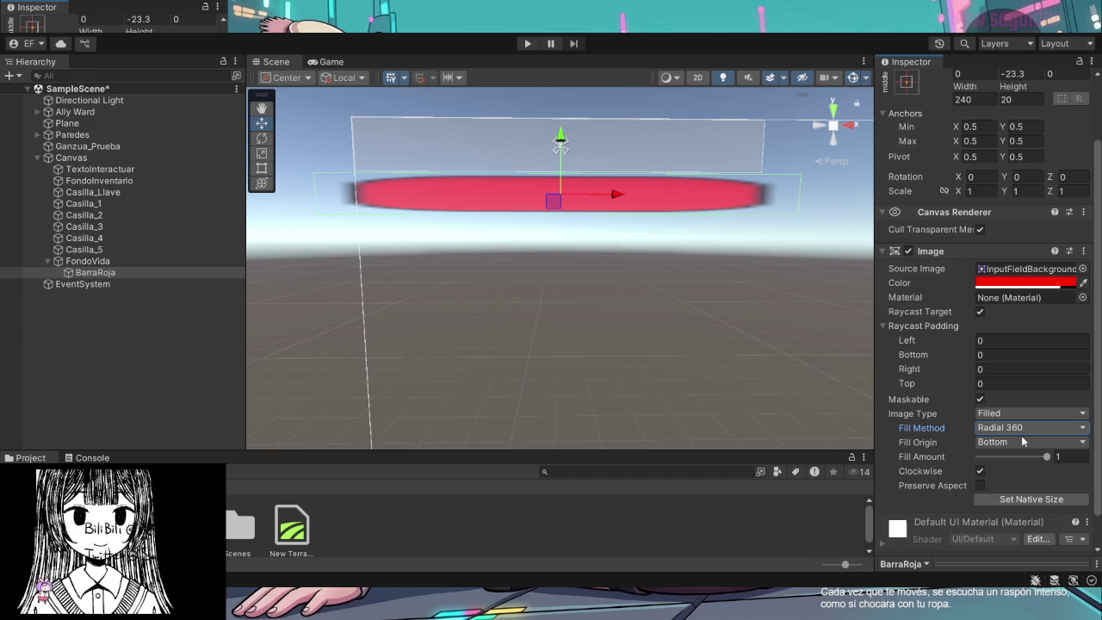
click(1025, 427)
click(1019, 445)
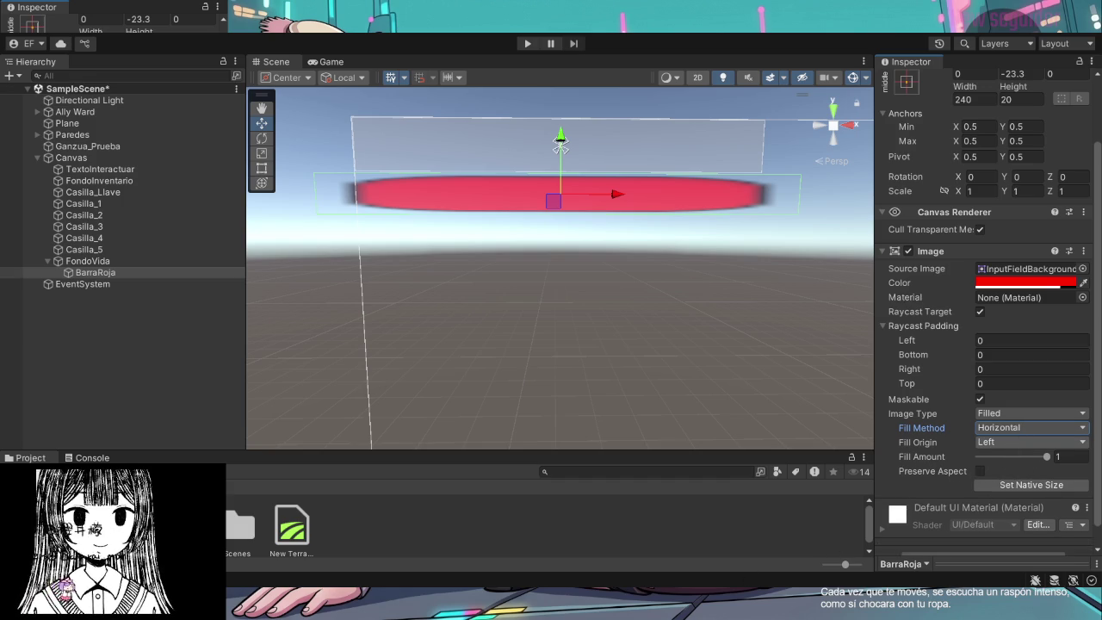
click(1029, 442)
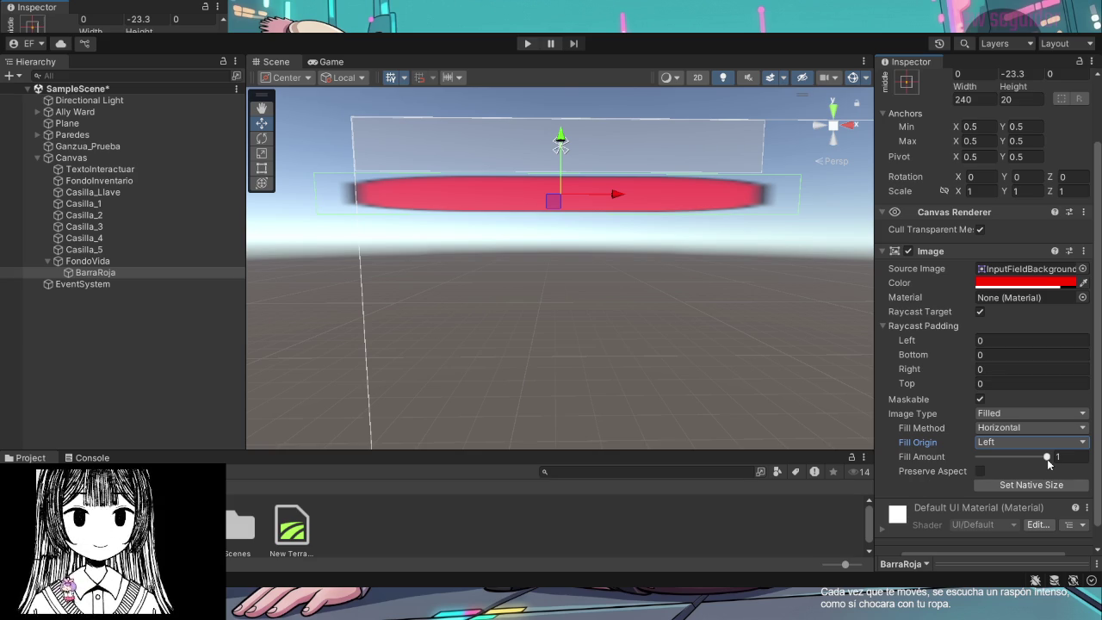
Test the Fill Amount slider, nudge the bar slightly right, and leave fill at 1
mouse_move(1048, 463)
mouse_down()
mouse_move(975, 471)
mouse_move(1023, 476)
mouse_up()
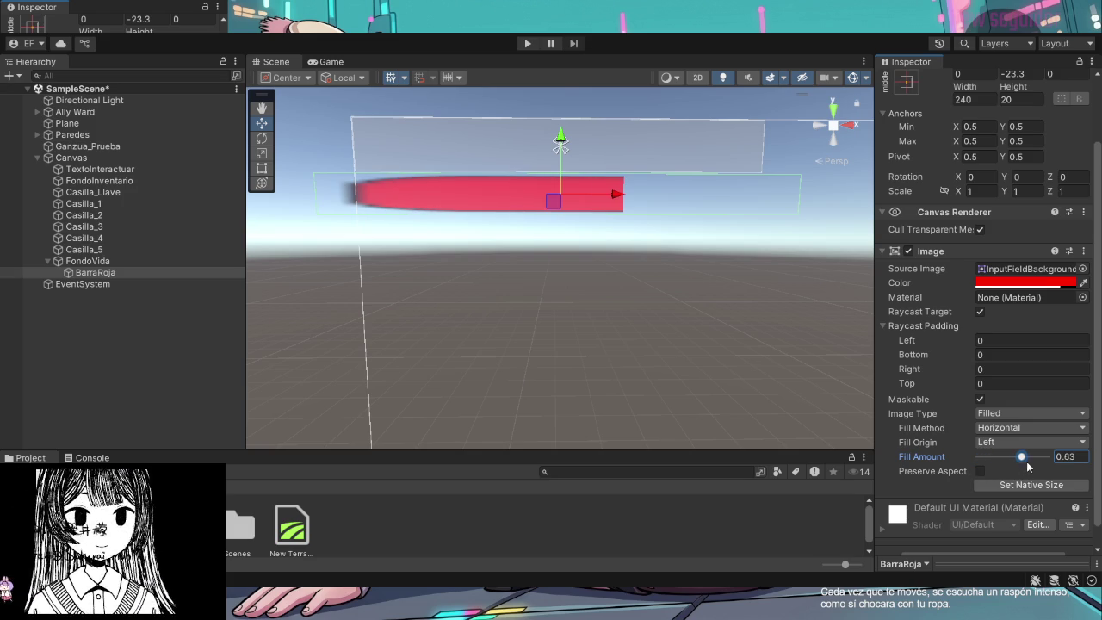
mouse_move(1024, 457)
mouse_down()
mouse_move(1049, 459)
mouse_move(1039, 459)
mouse_up()
drag(1046, 459, 986, 458)
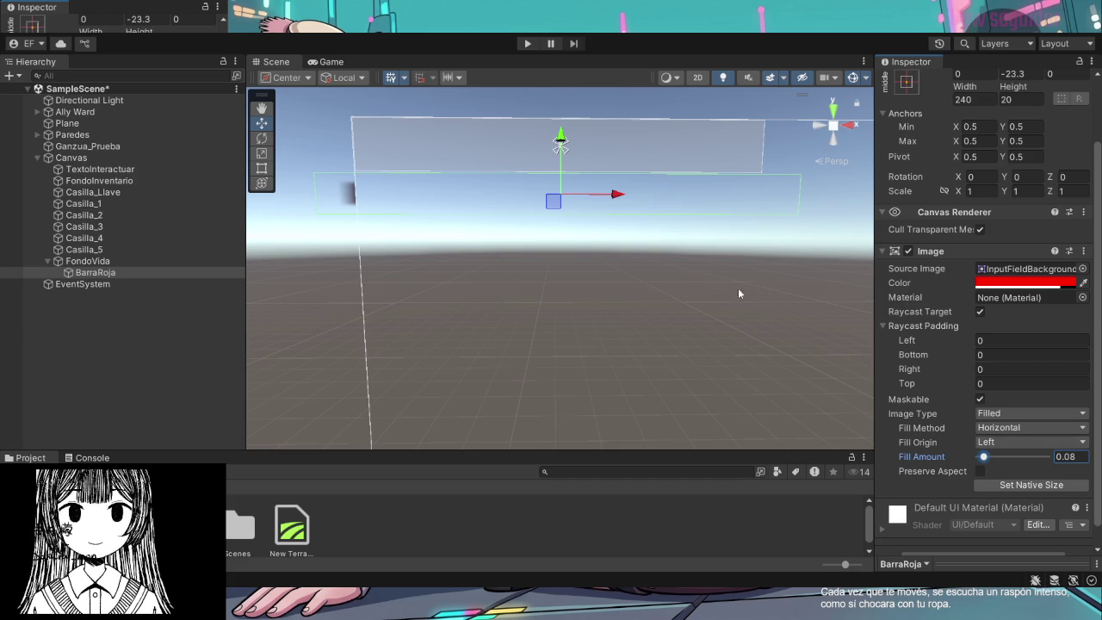
drag(614, 197, 631, 195)
drag(1014, 458, 1064, 460)
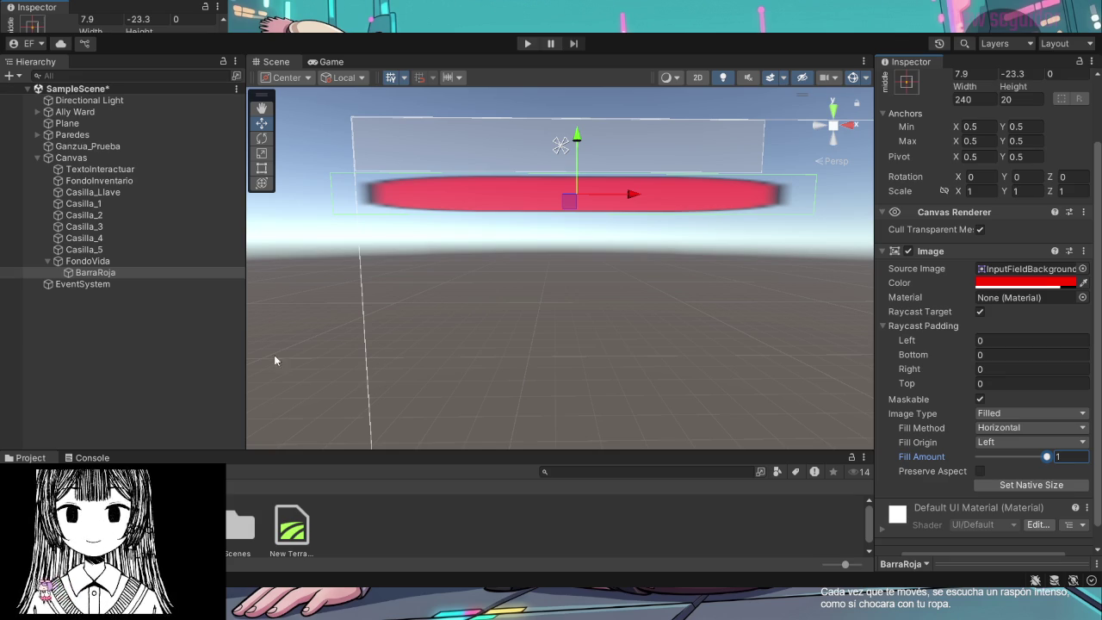
Add a Legacy Text under Canvas, rename it TextoCondicion, and frame it in the scene
click(118, 158)
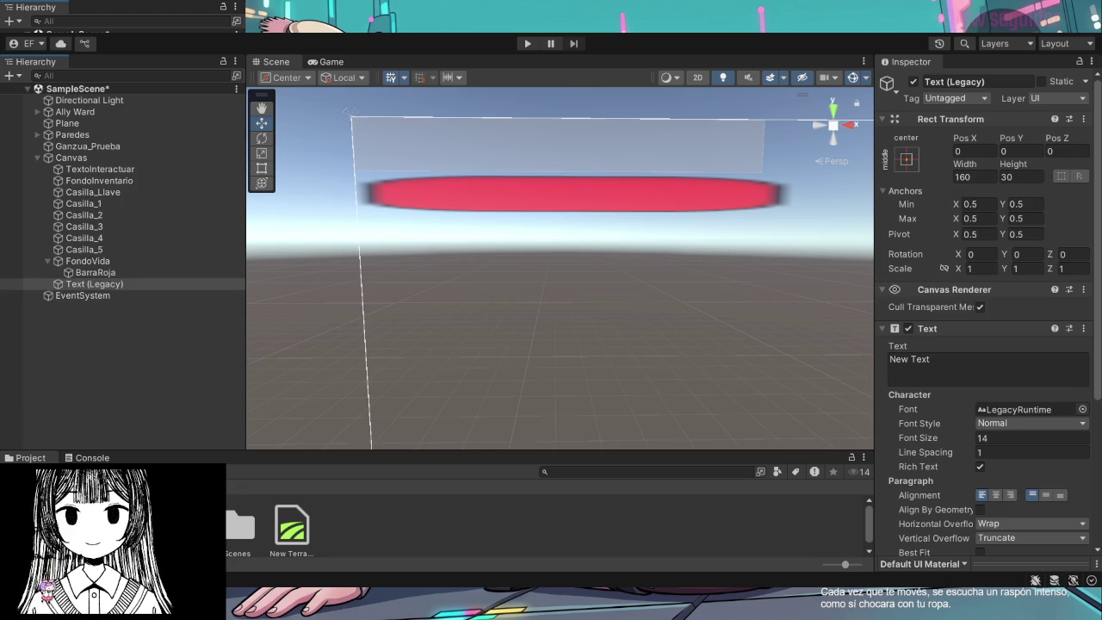
click(987, 79)
text(TextoCondición)
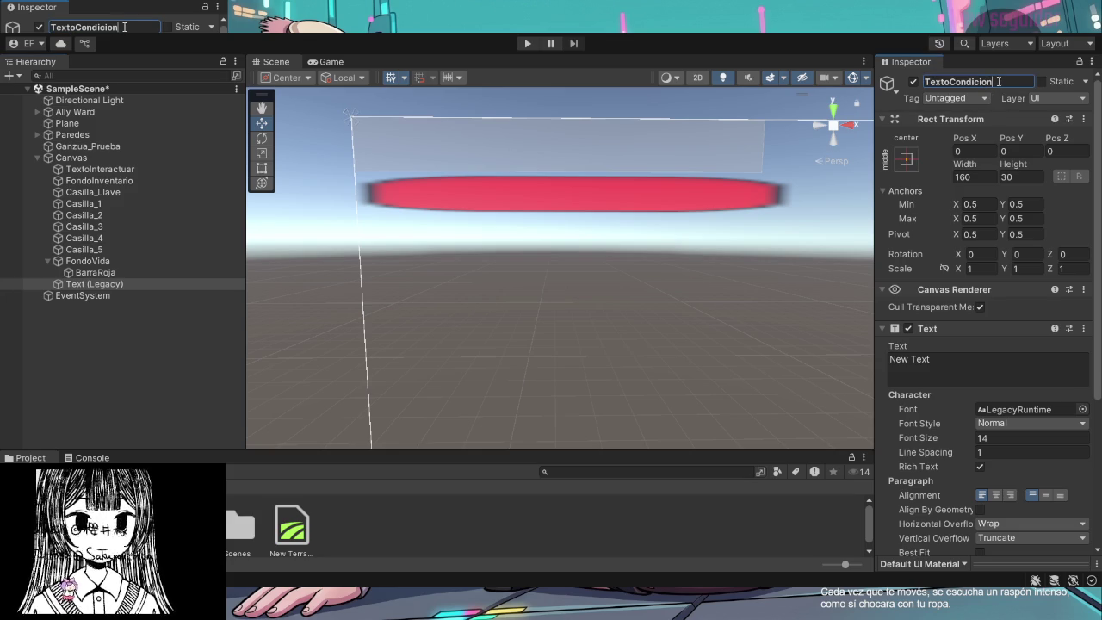
key(Return)
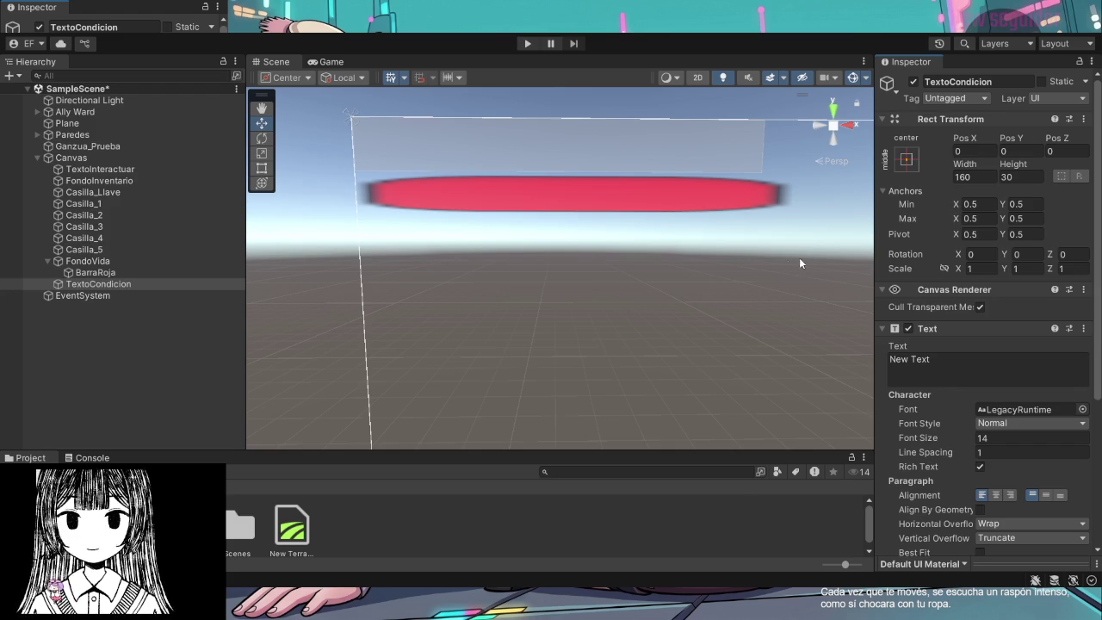
click(135, 287)
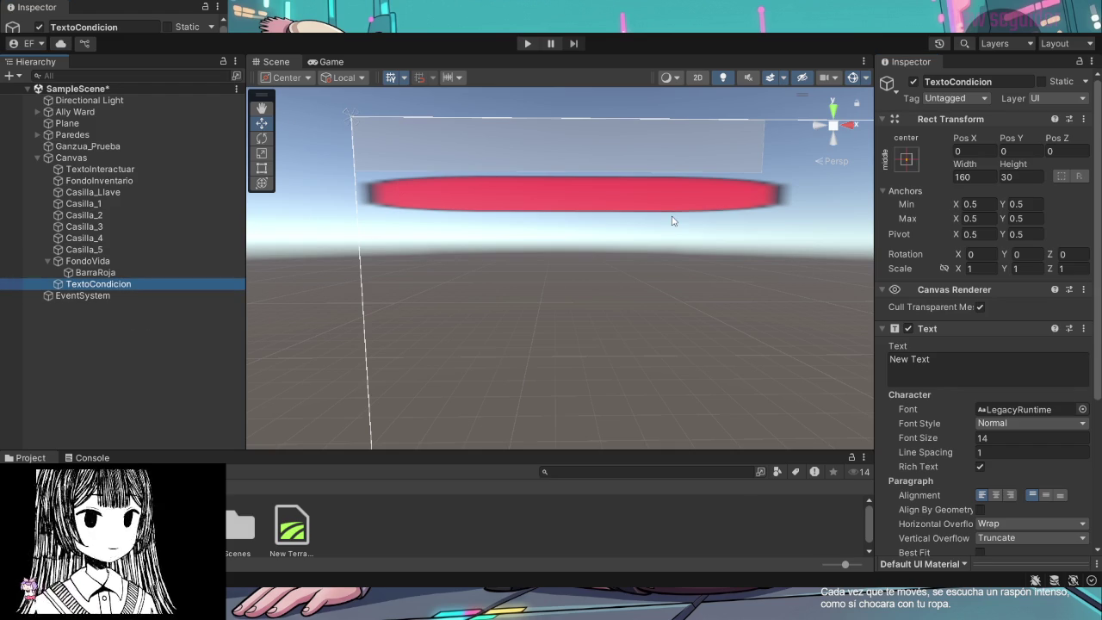
key(f)
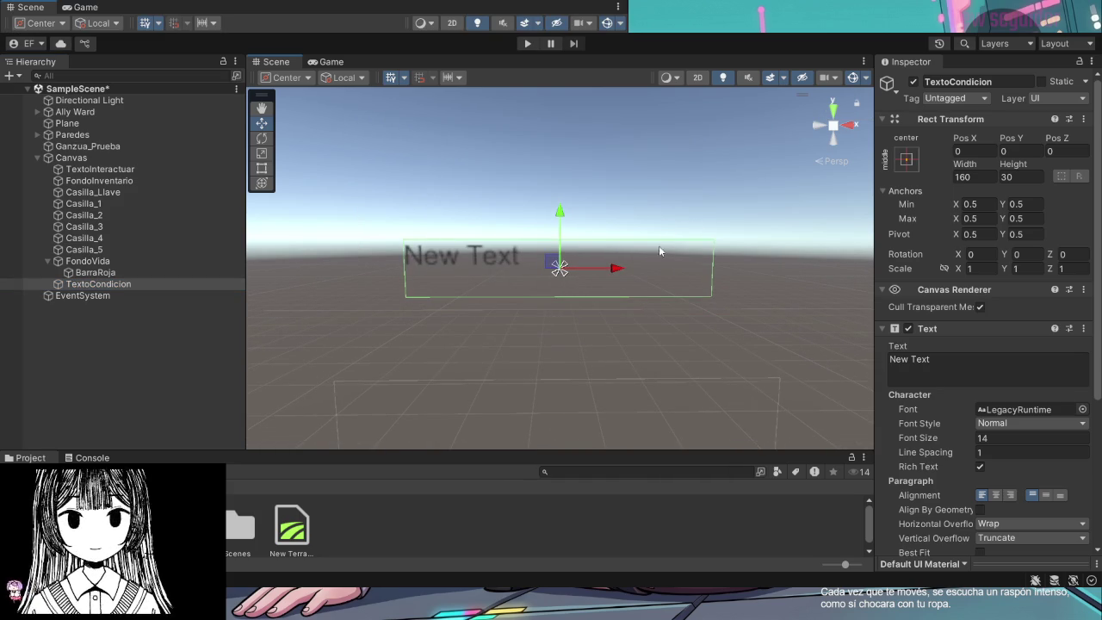
Raise the new text toward the Canvas top and move TextoInteractuar slightly higher
scroll(672, 252, down, 5)
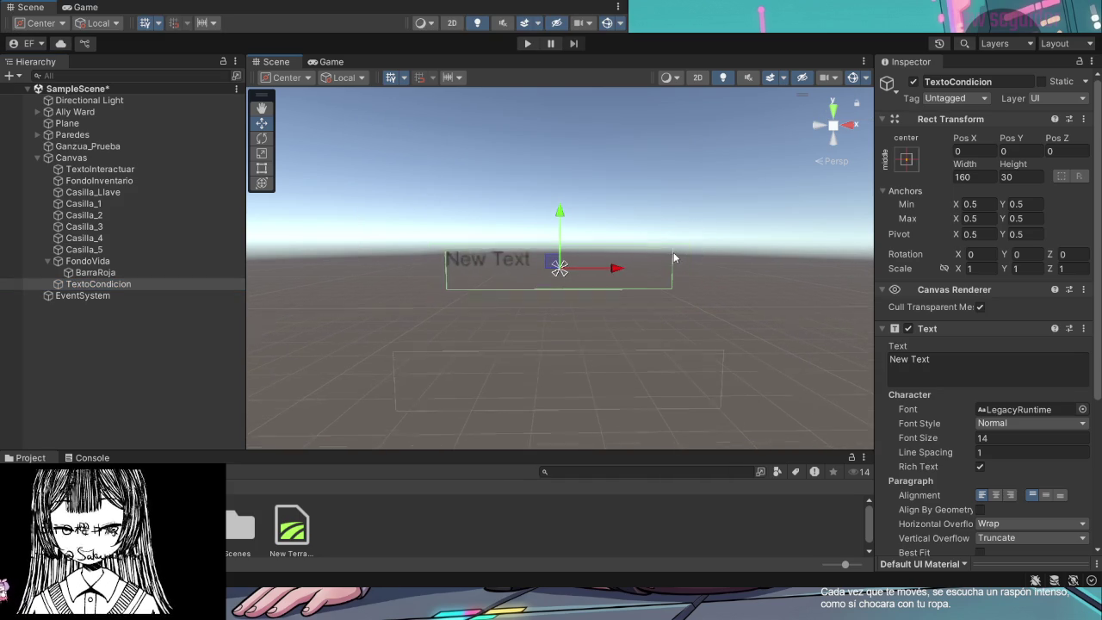
scroll(673, 255, down, 2)
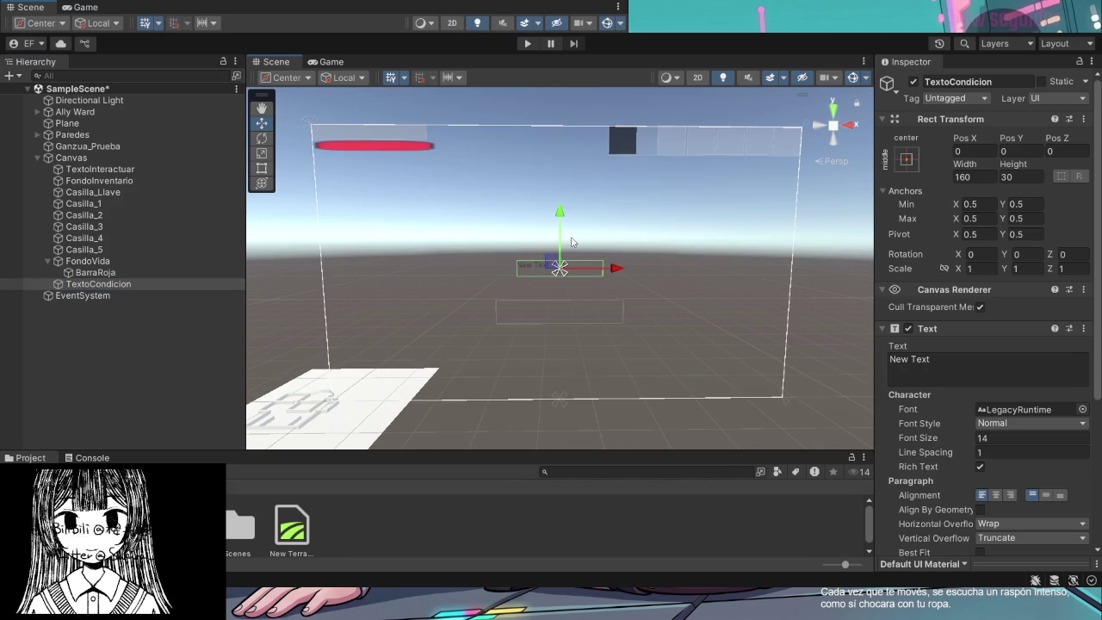
drag(560, 212, 578, 119)
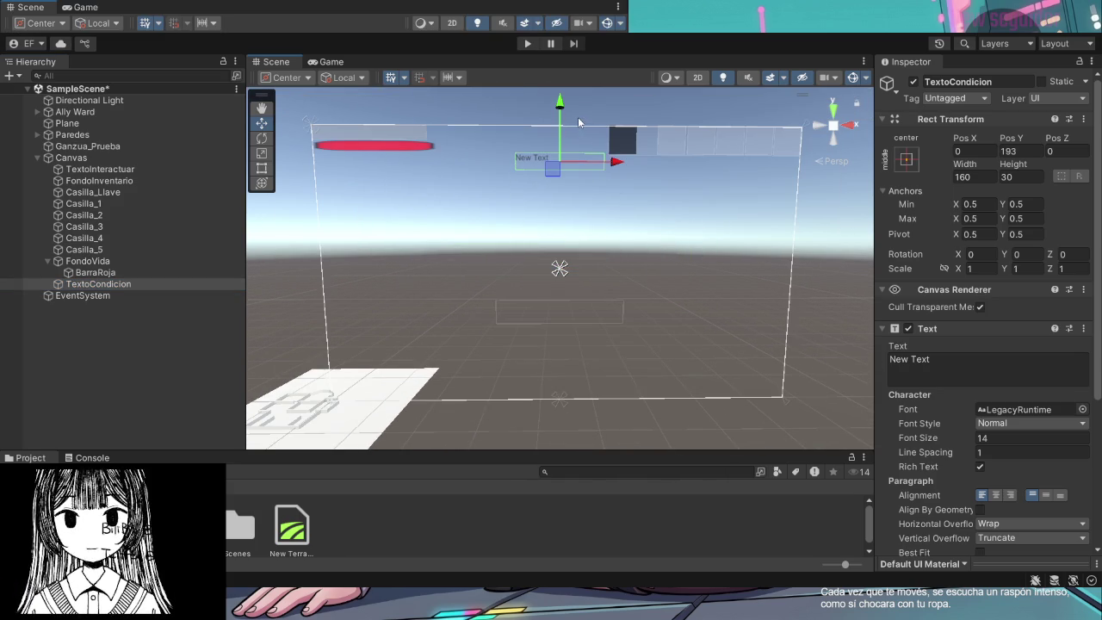
click(567, 301)
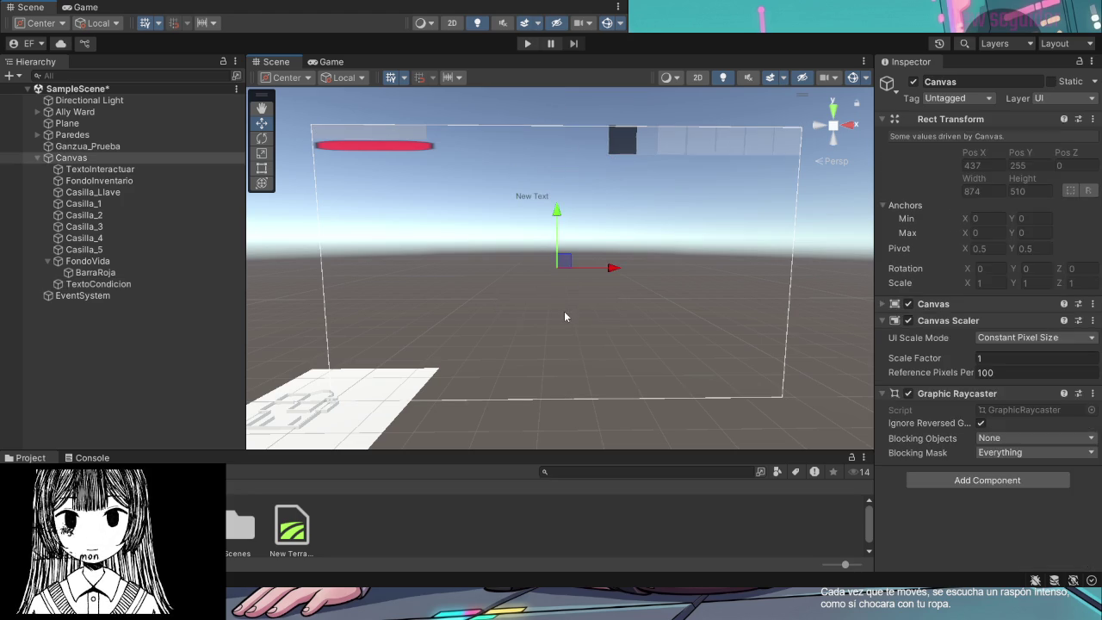
click(567, 315)
mouse_move(560, 262)
mouse_down()
mouse_move(562, 277)
mouse_move(564, 199)
mouse_move(556, 246)
mouse_up()
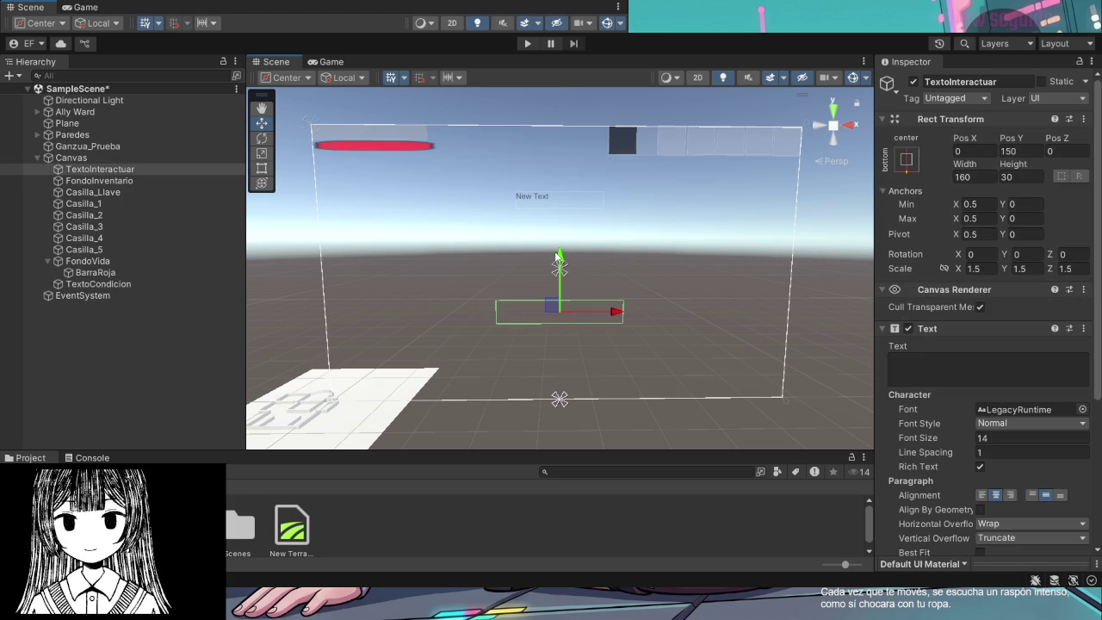
Place TextoCondicion at Pos X -340, Pos Y 243 above the bar, centred both ways
click(599, 288)
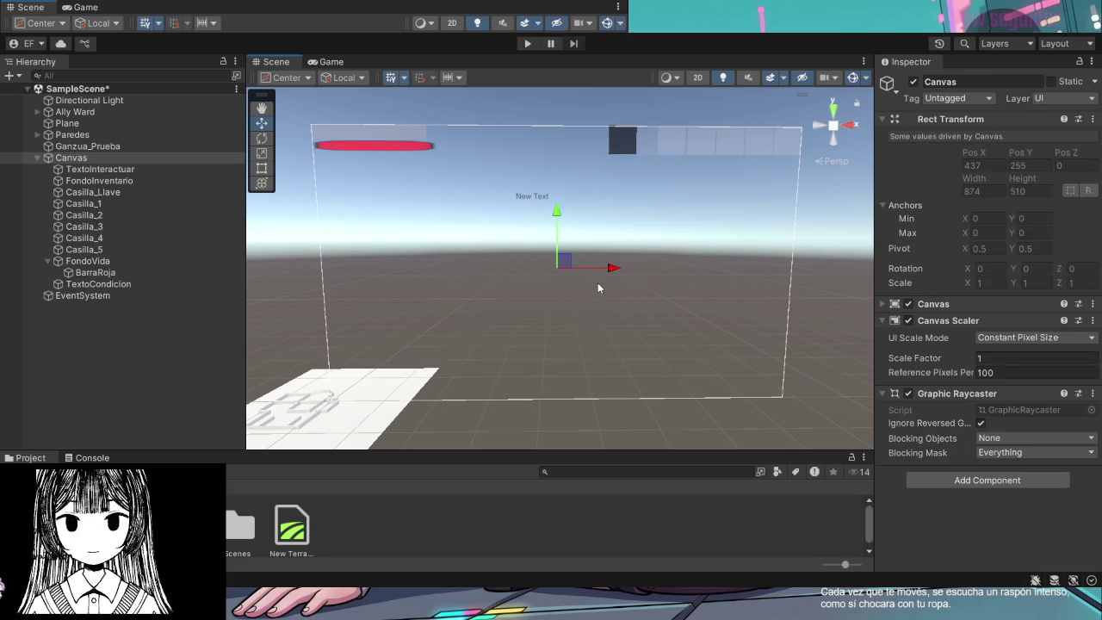
click(599, 288)
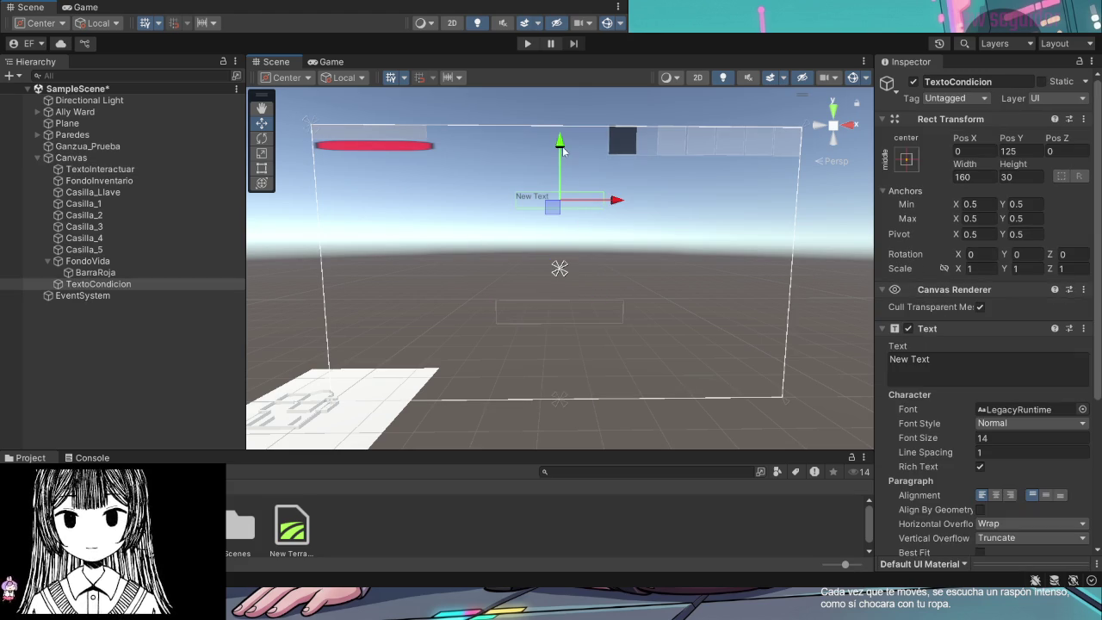
drag(620, 200, 431, 201)
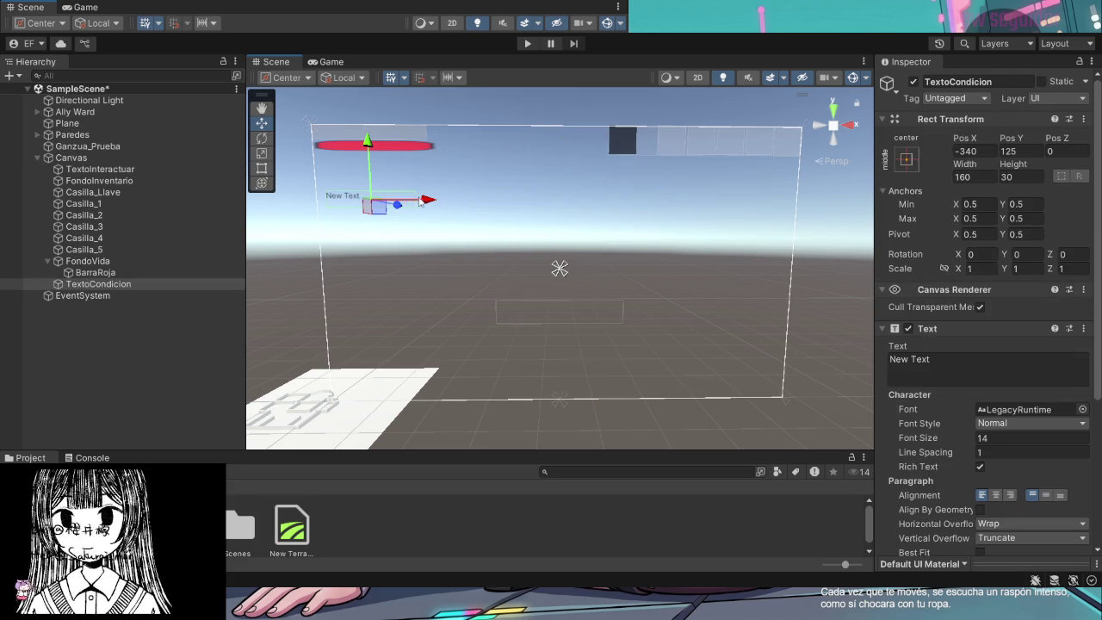
drag(367, 174, 367, 105)
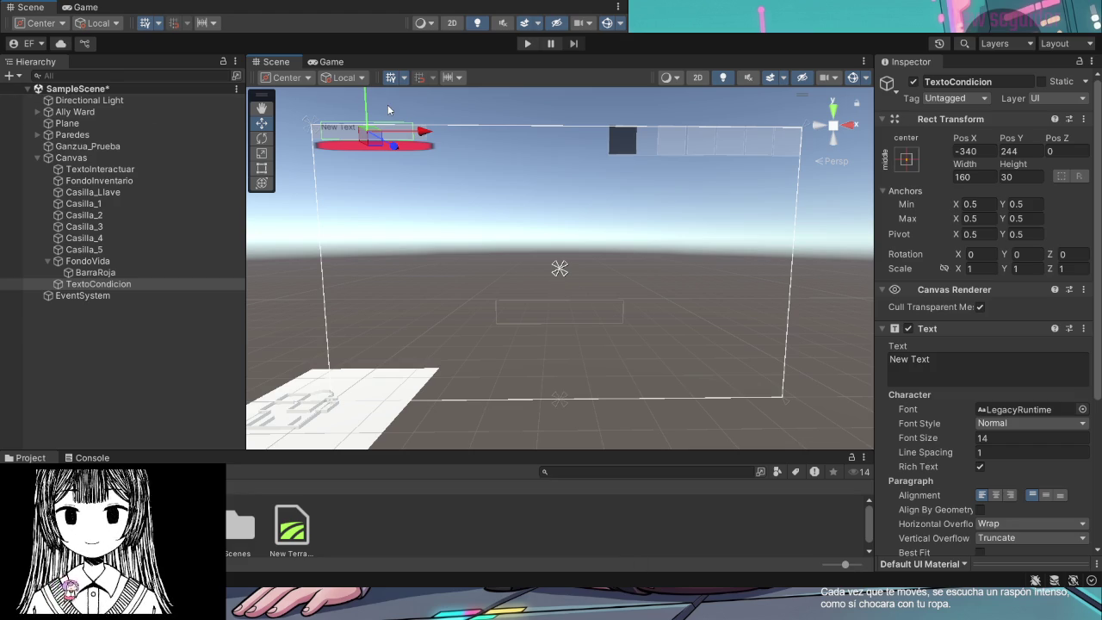
drag(372, 103, 371, 103)
click(996, 495)
click(1046, 495)
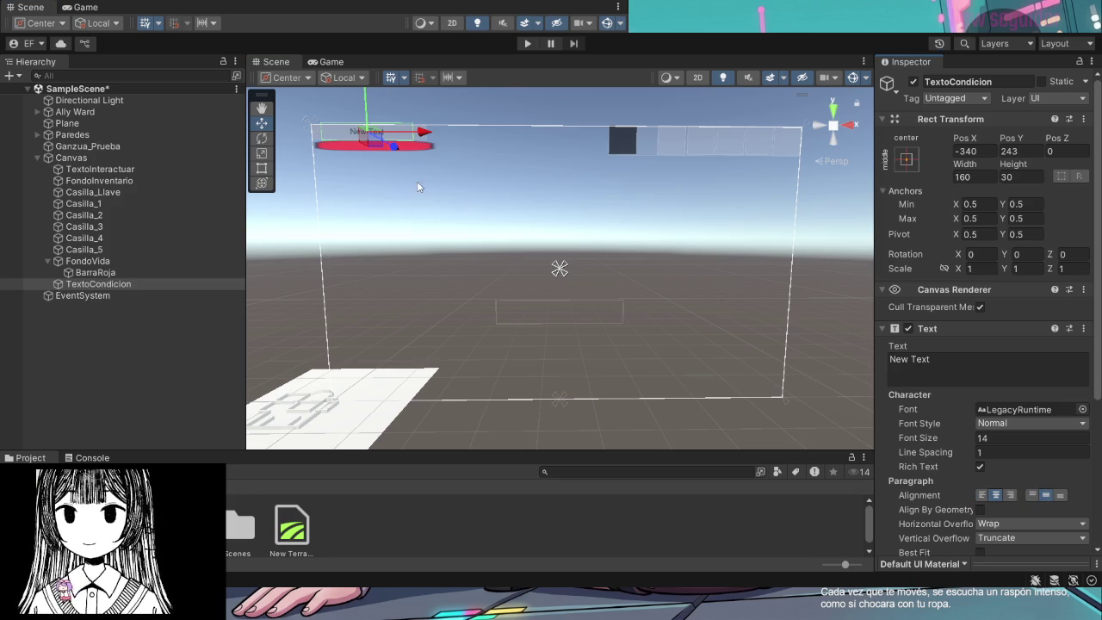
click(999, 370)
Replace the label's placeholder 'New Text' with 'Condición: 100%' and commit it
key(ctrl+a)
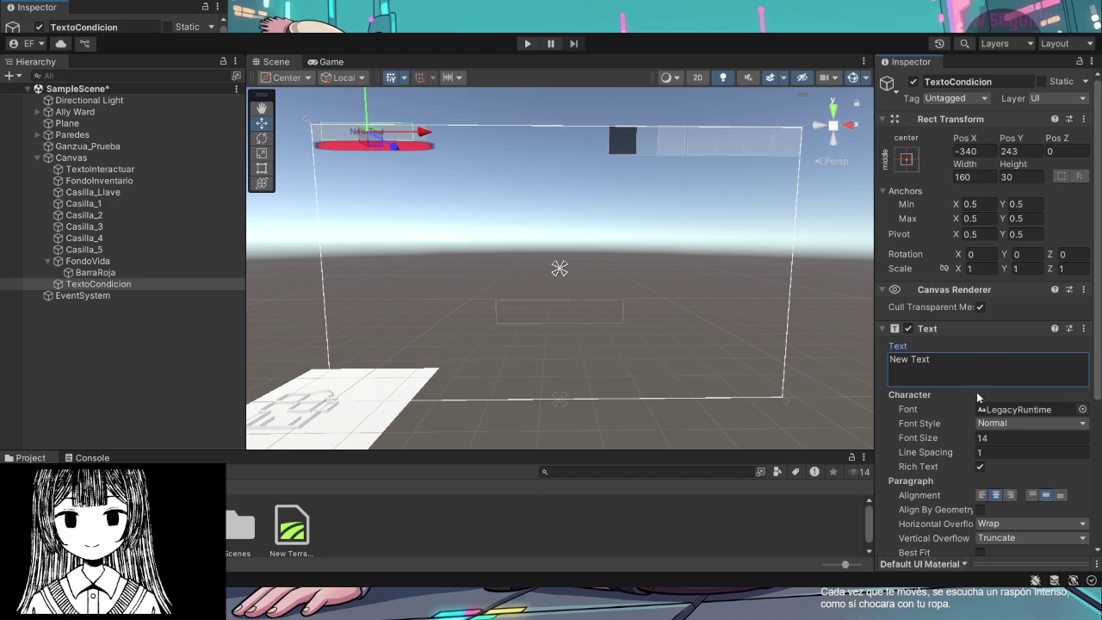
key(ctrl+a)
text(Condición: 100%)
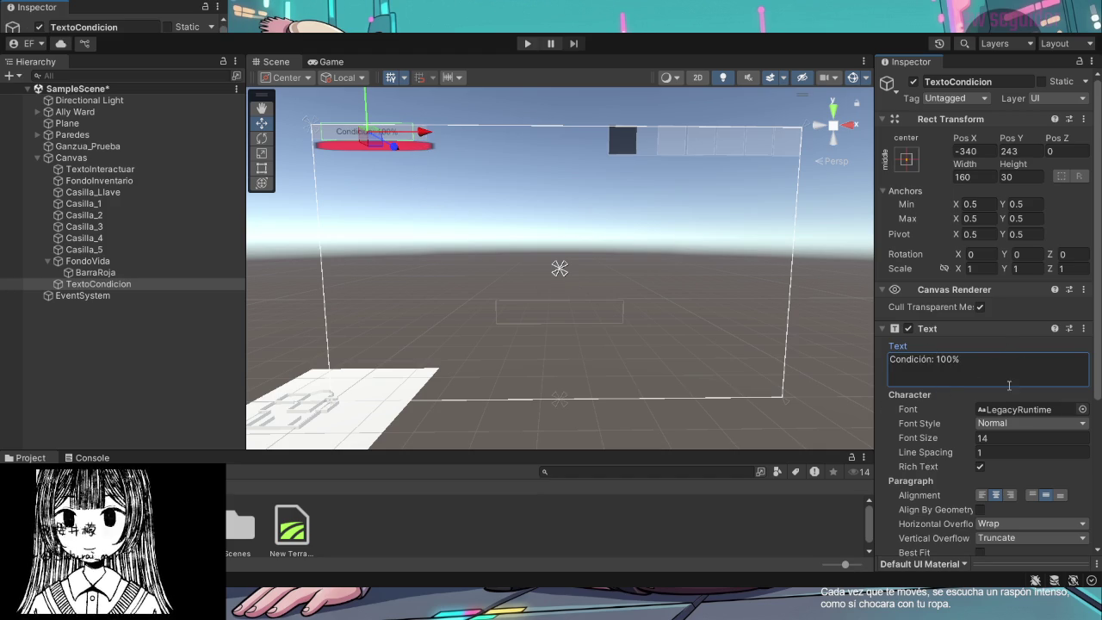
scroll(1028, 472, down, 3)
click(1029, 451)
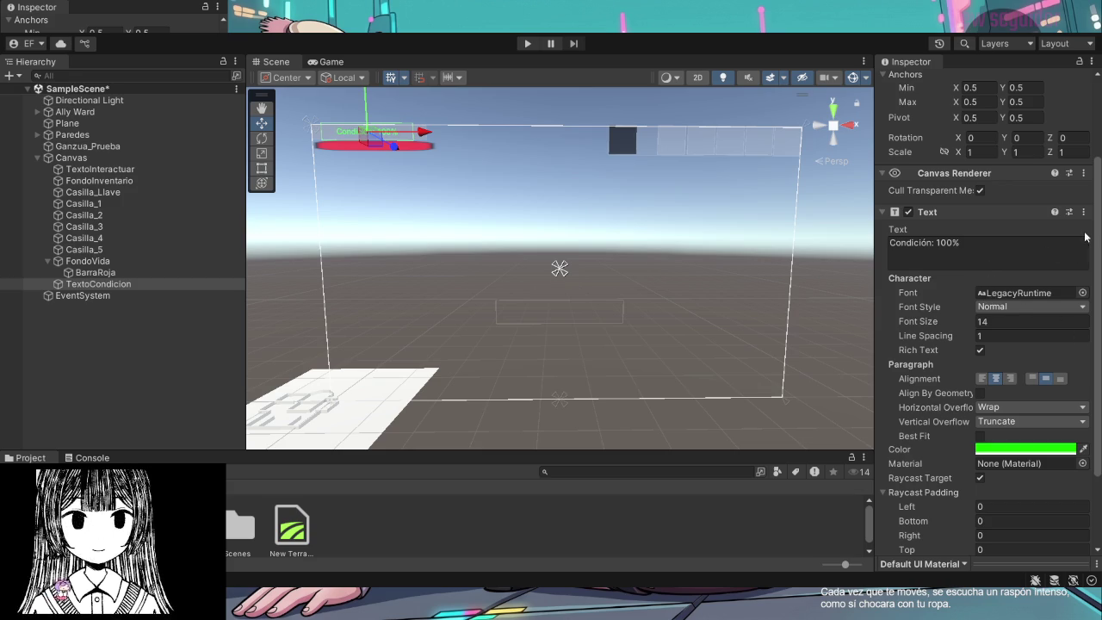
click(454, 103)
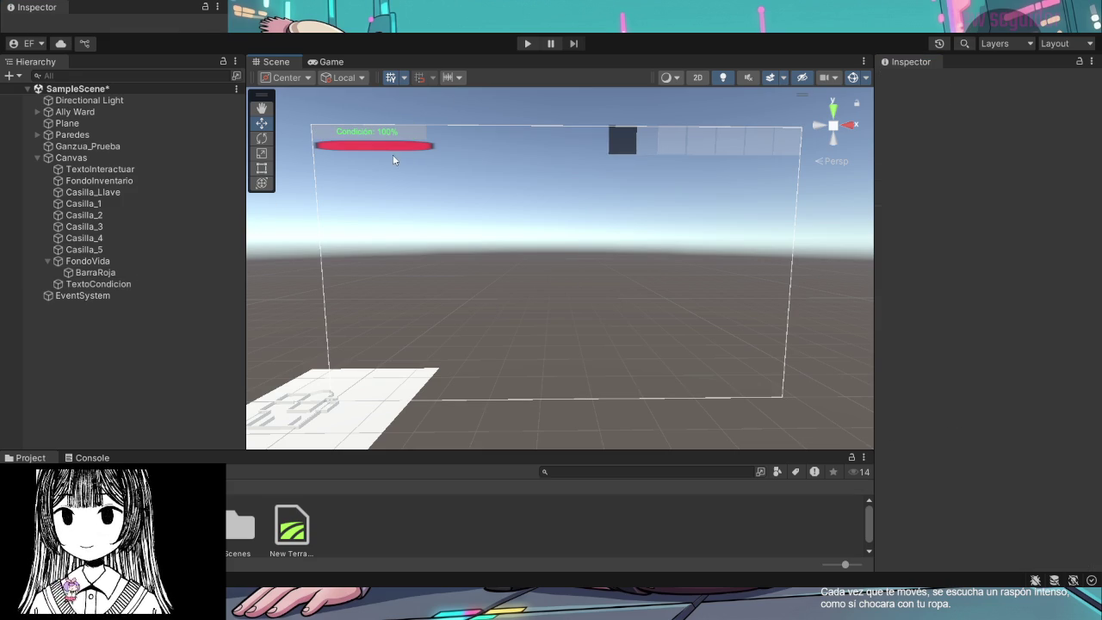
Select FondoVida, undoing an accidental move, and compare it with BarraRoja
click(369, 147)
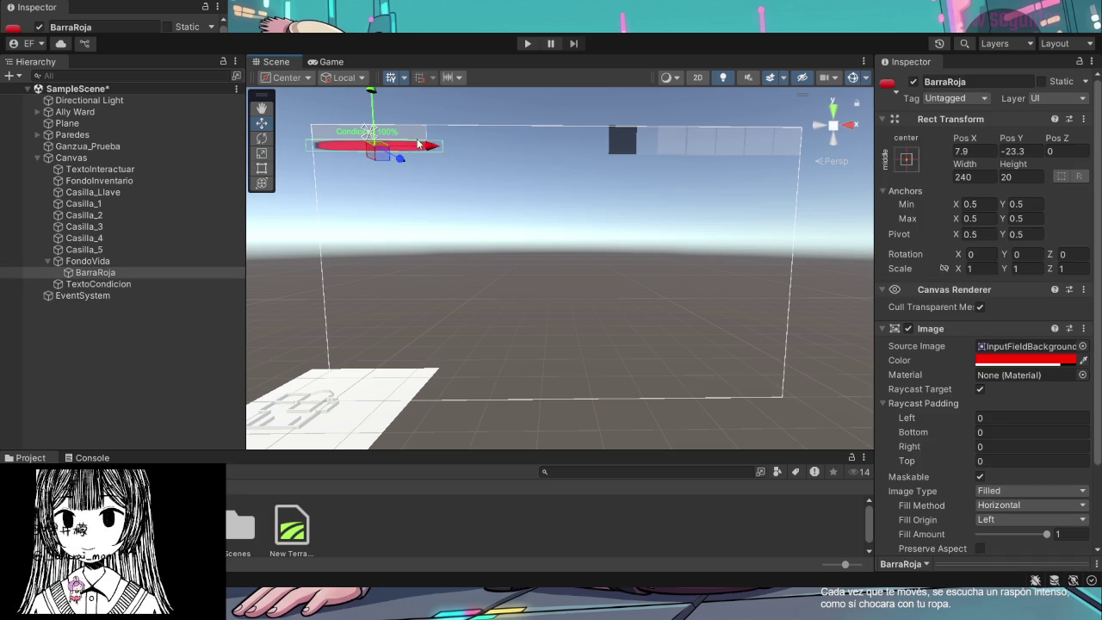
click(413, 117)
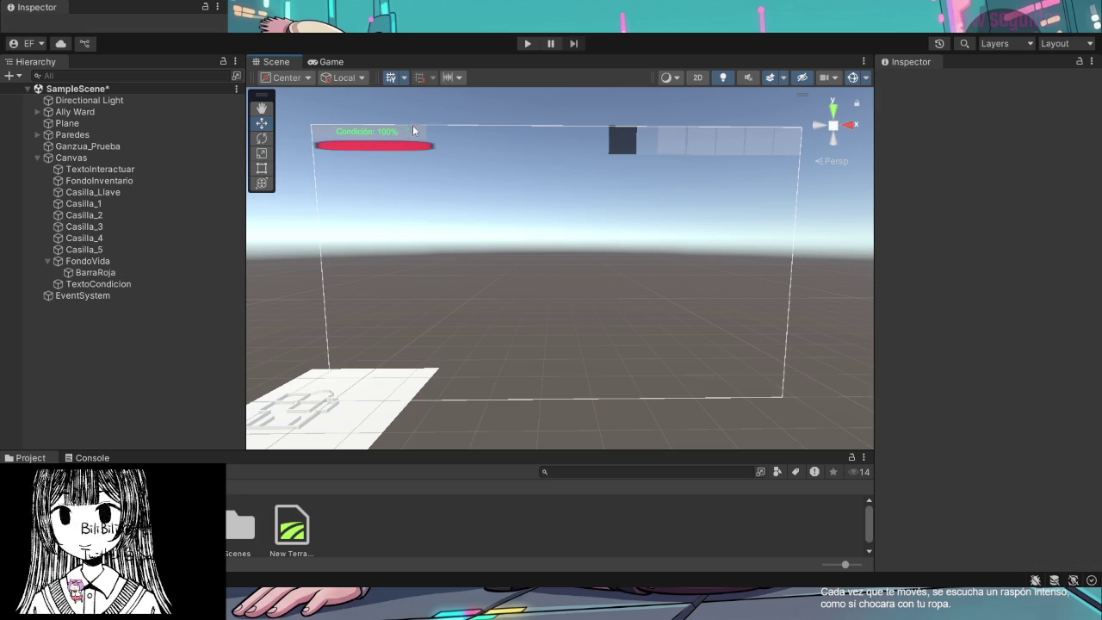
click(419, 130)
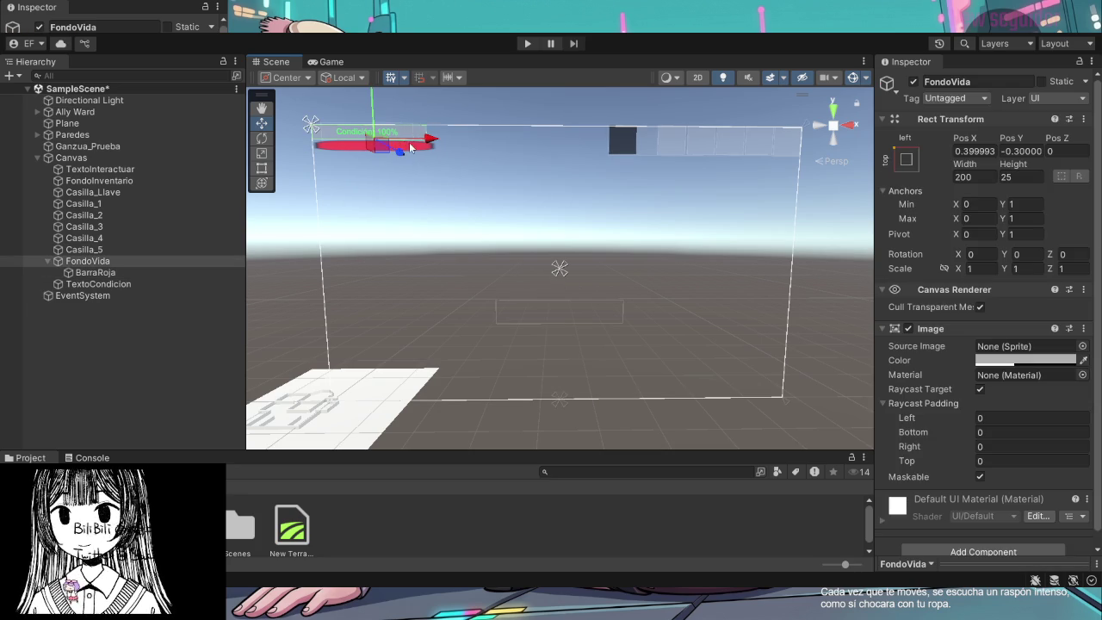
drag(411, 136, 422, 142)
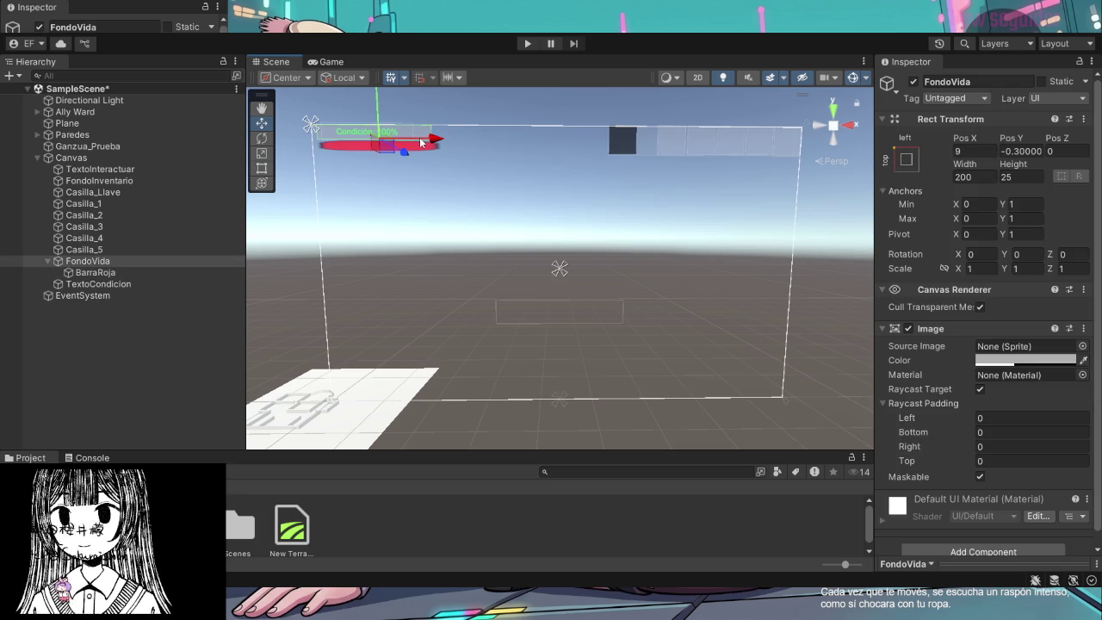
key(ctrl+z)
click(417, 145)
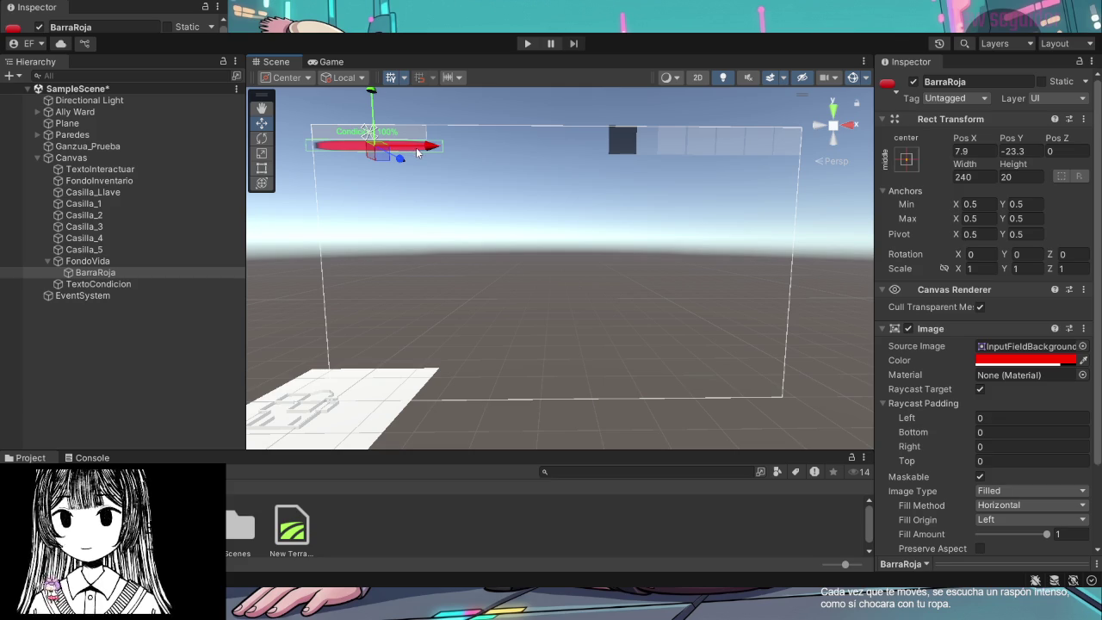
click(419, 138)
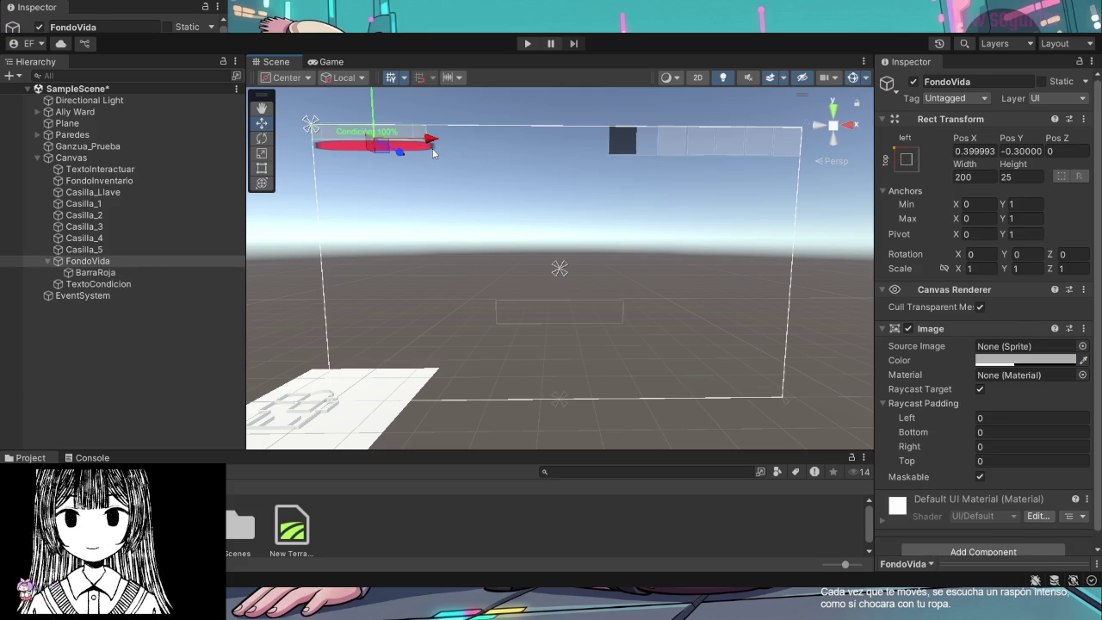
click(424, 143)
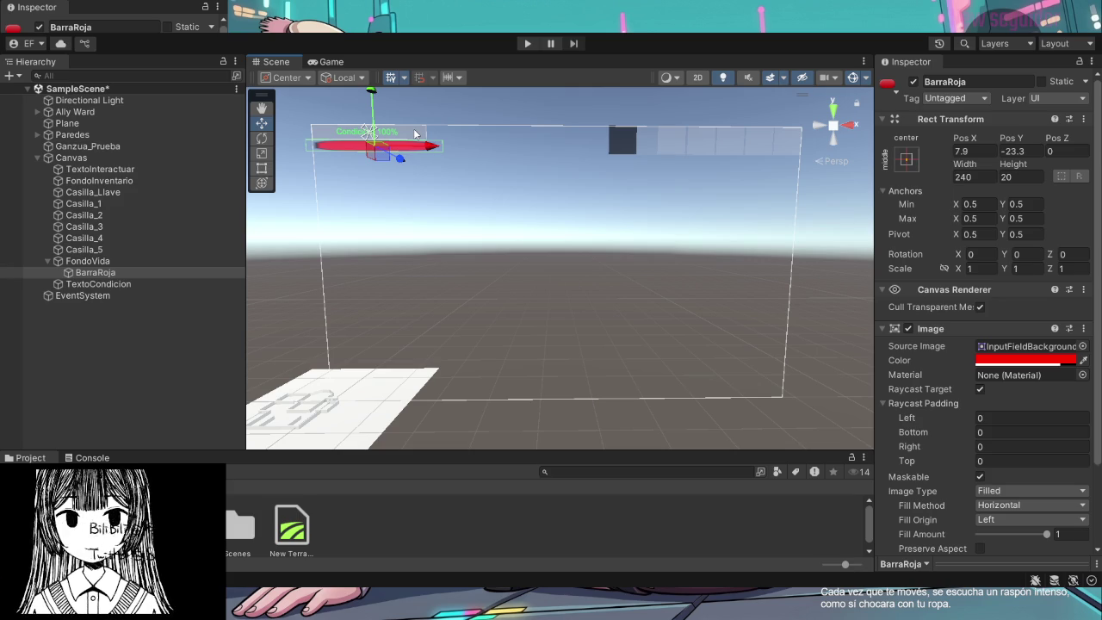
click(416, 135)
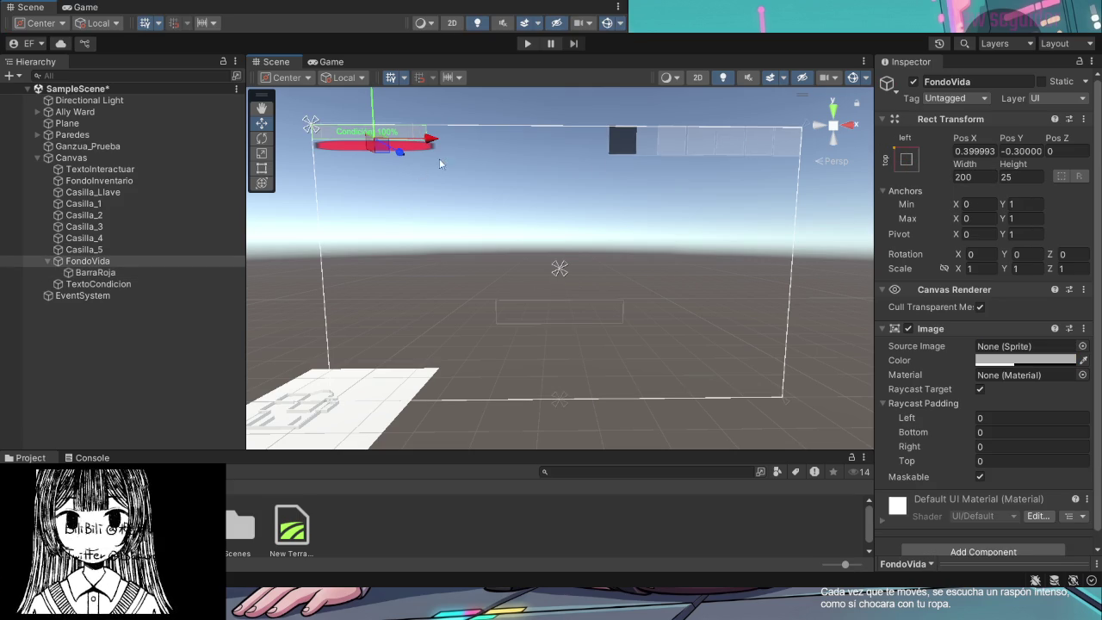
Set FondoVida's width to 240, then settle on 230
click(990, 179)
text(240)
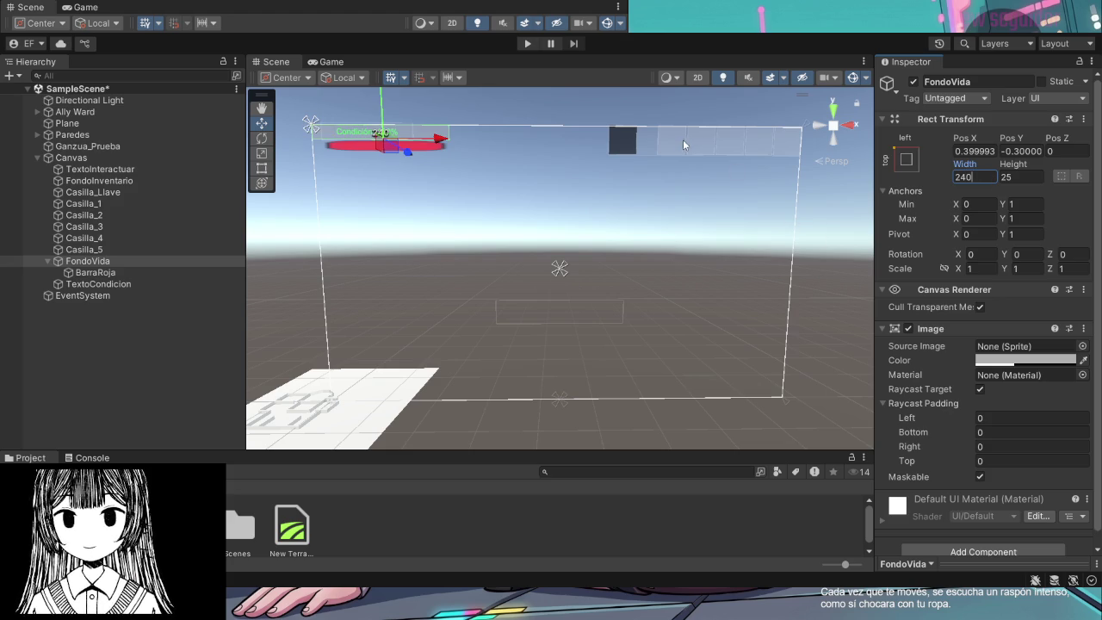
click(441, 118)
click(390, 144)
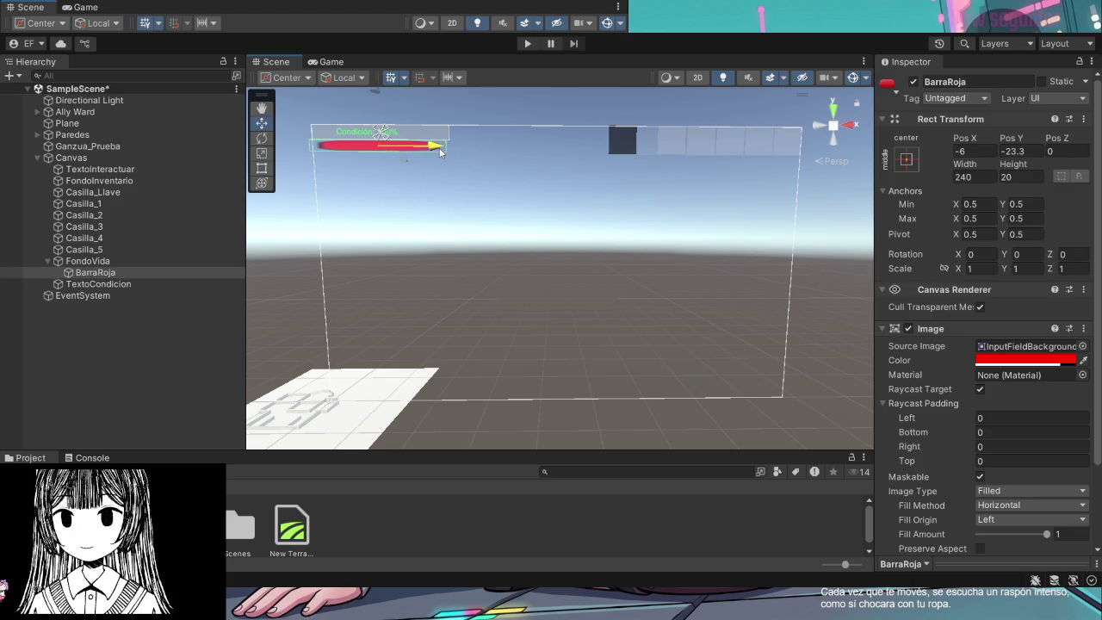
click(369, 151)
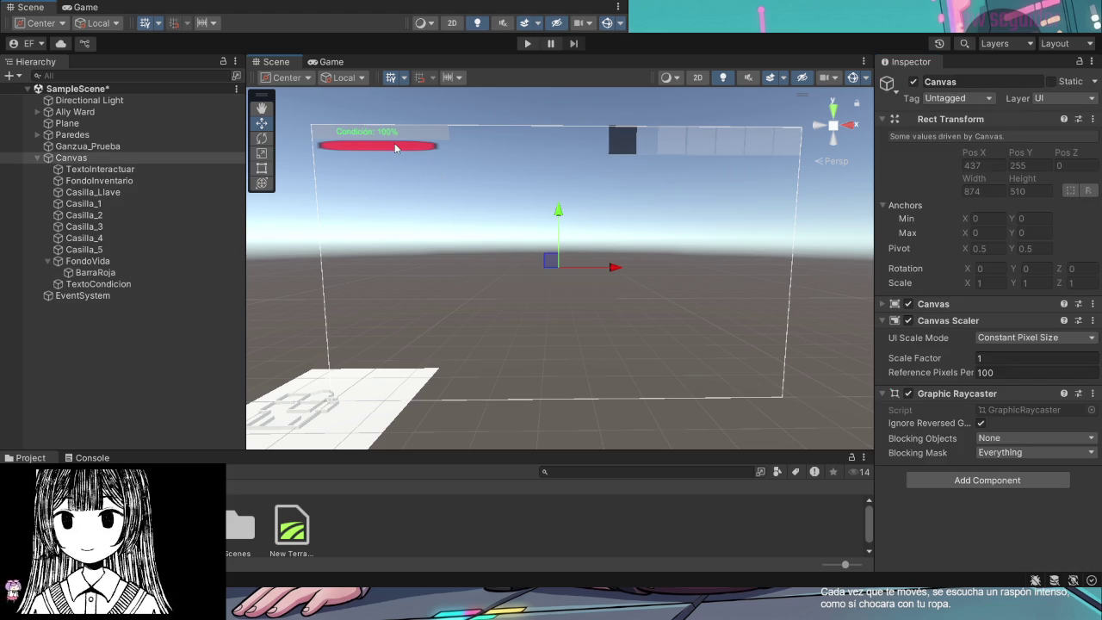
click(404, 145)
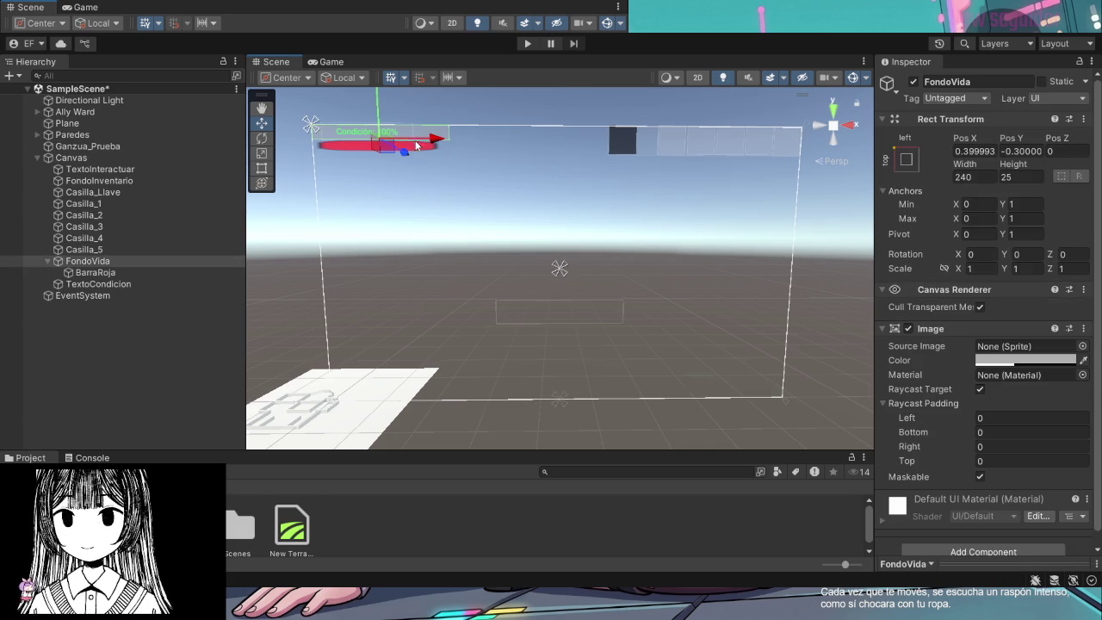
click(984, 179)
text(230)
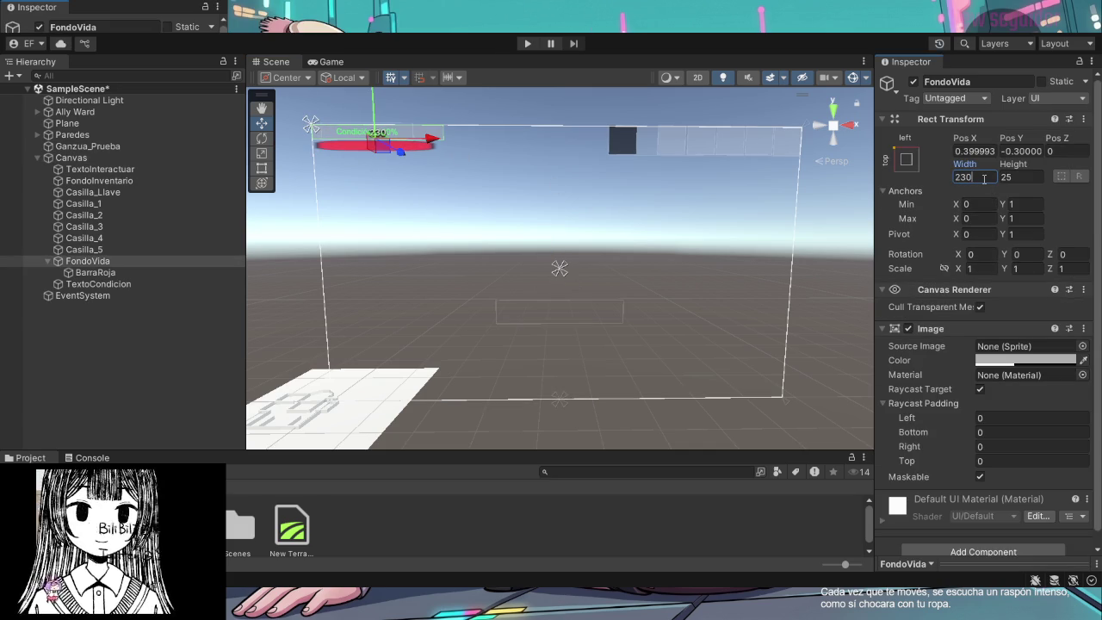
click(469, 168)
Click through the bar's overlapping elements, then deselect to view the widened bar
click(401, 137)
click(431, 136)
click(436, 136)
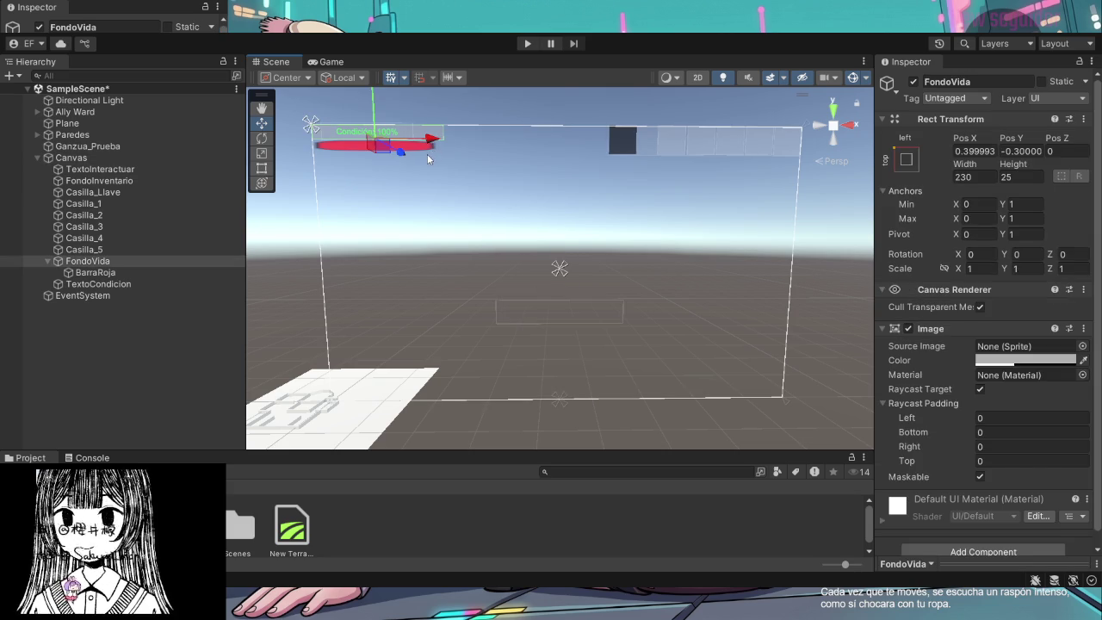
click(430, 157)
click(428, 150)
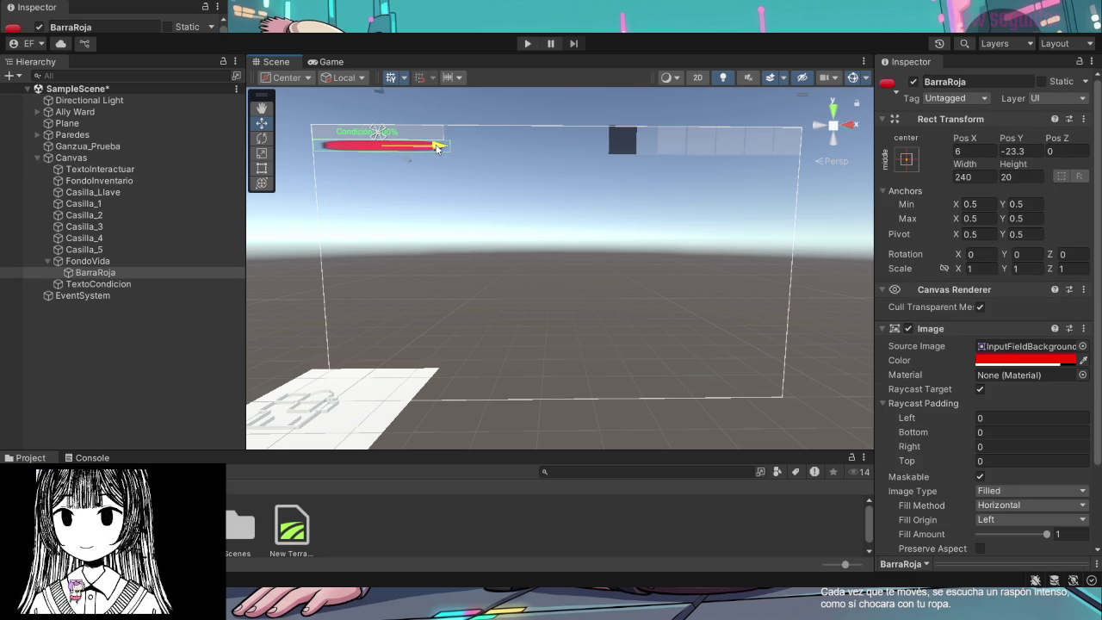
click(472, 127)
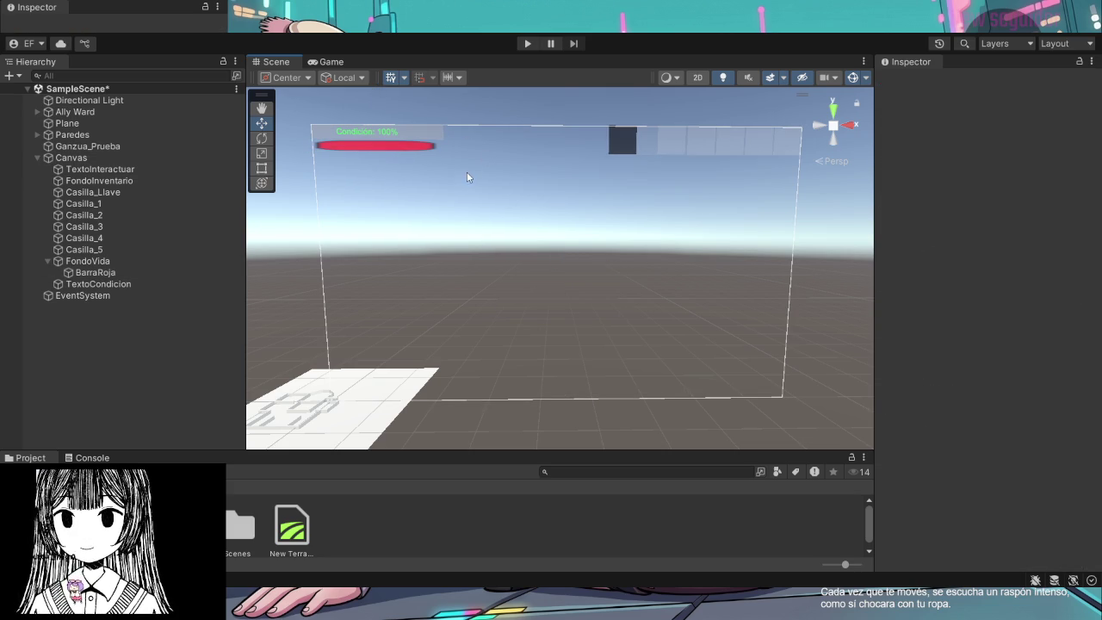
mouse_move(438, 163)
mouse_down()
mouse_move(285, 165)
mouse_move(325, 68)
mouse_move(400, 124)
mouse_move(498, 119)
mouse_move(439, 120)
mouse_move(506, 193)
mouse_up()
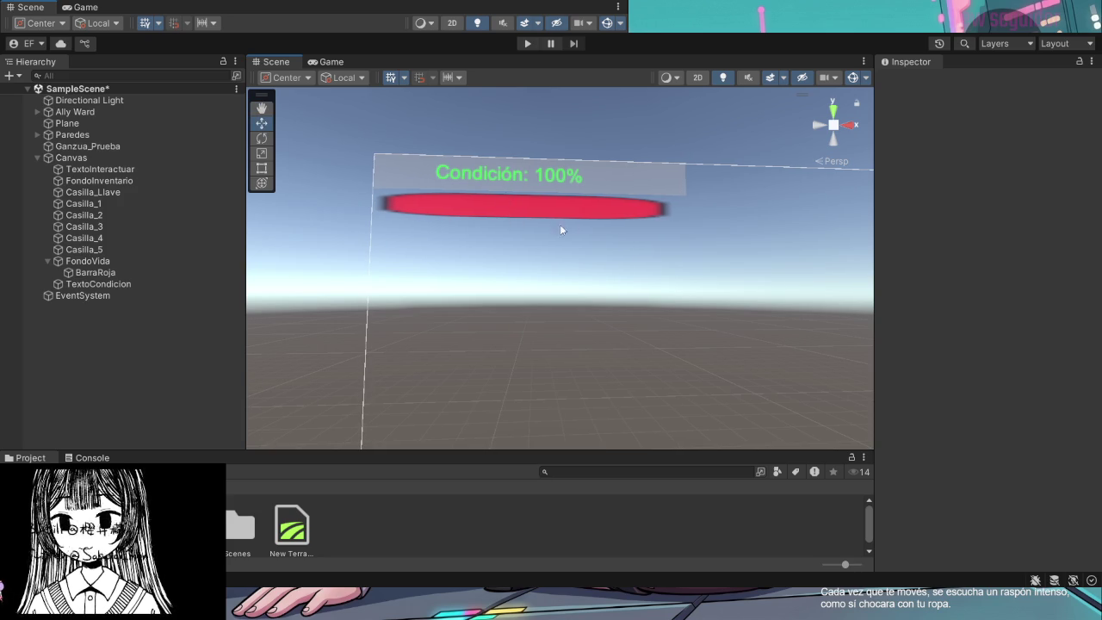
Orbit the Scene view to frame the health bar and select BarraRoja
drag(583, 206, 578, 211)
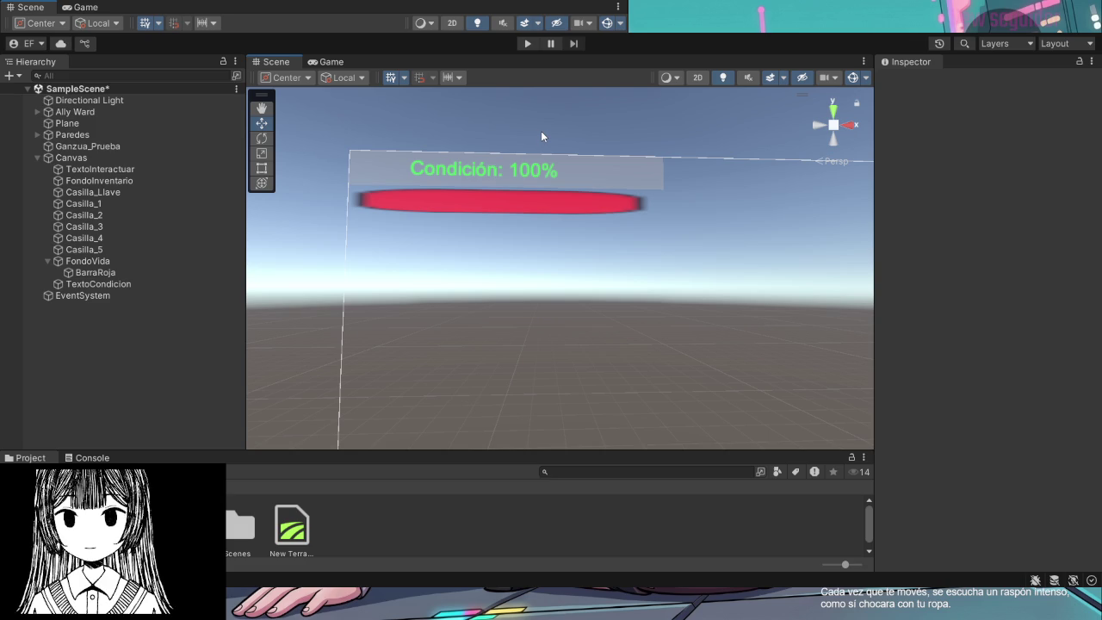
mouse_move(567, 114)
mouse_down()
mouse_move(554, 190)
mouse_move(543, 162)
mouse_move(551, 128)
mouse_move(548, 153)
mouse_up()
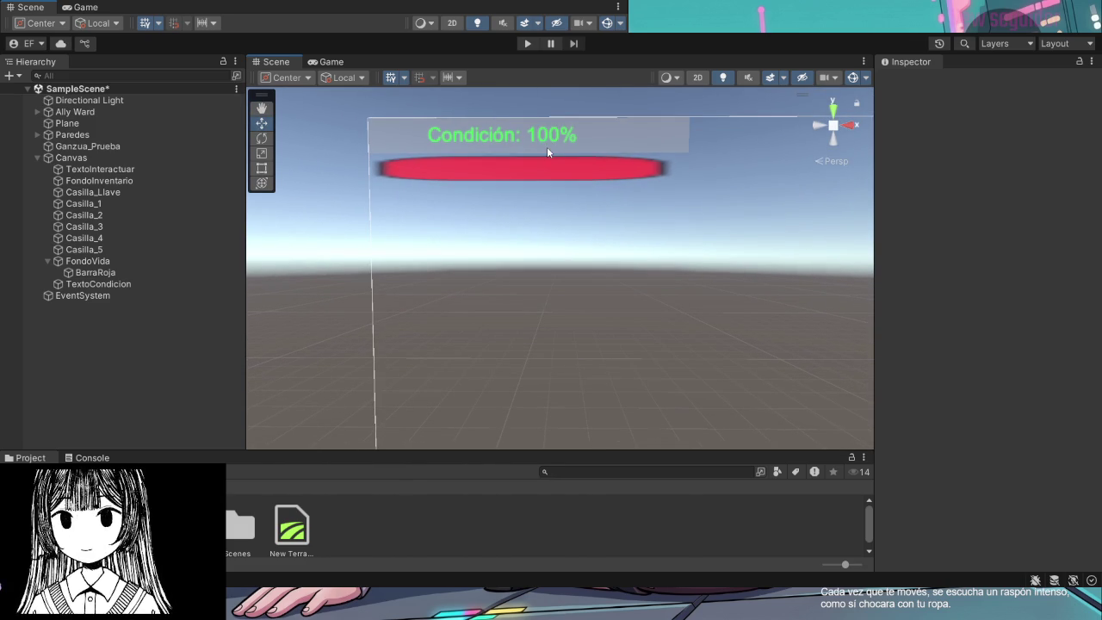
click(588, 177)
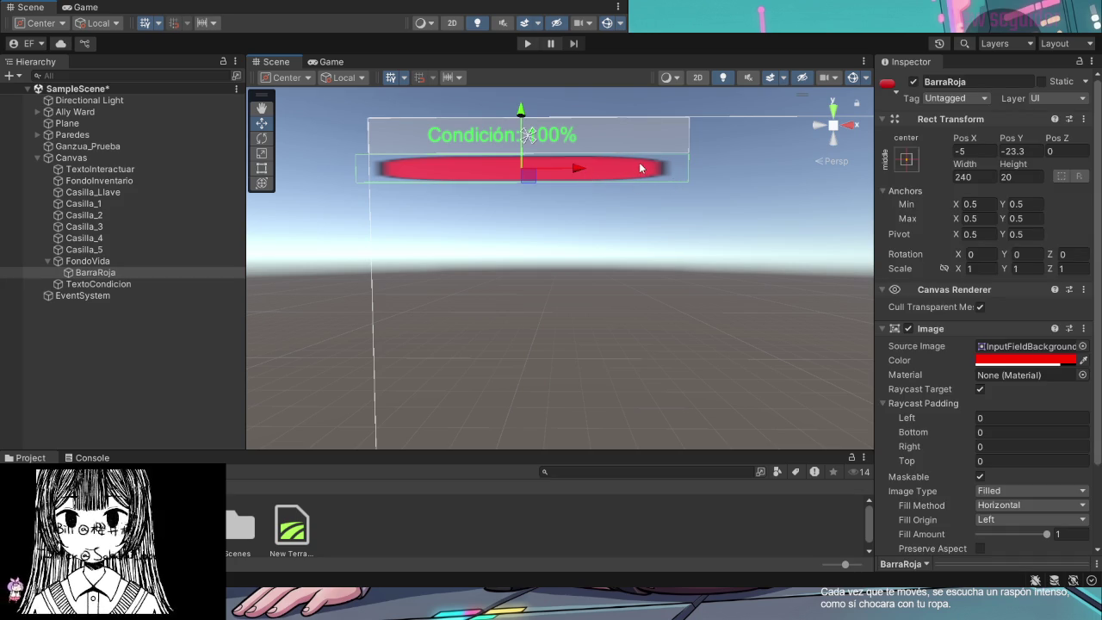
Centre the red fill near Pos X 0.4 and shift the Condición label right to -325.6
drag(578, 168, 578, 175)
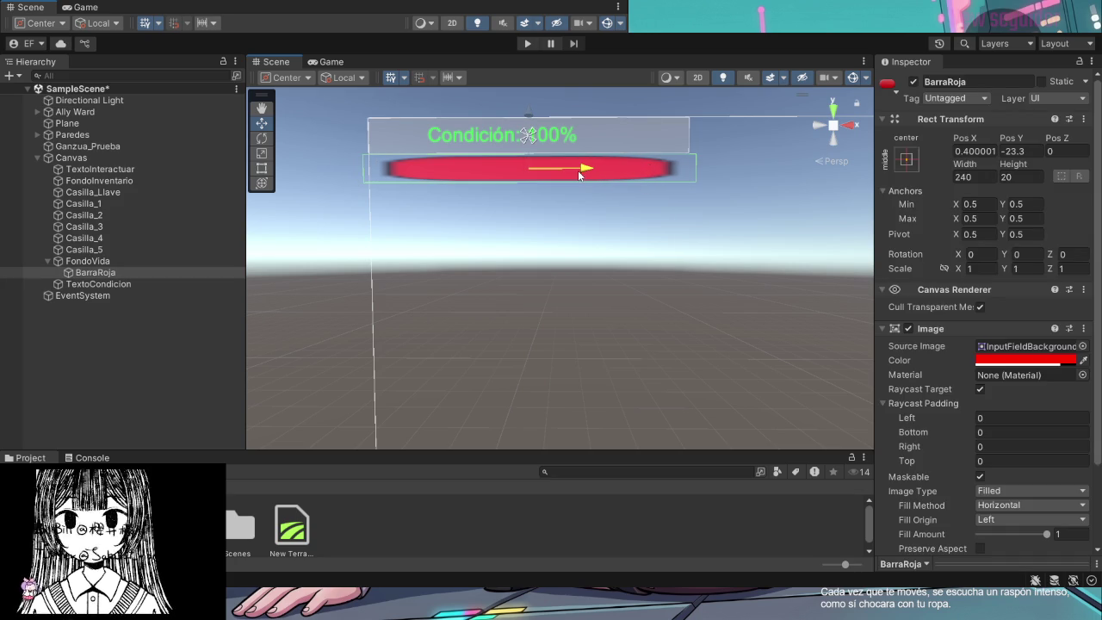
click(593, 157)
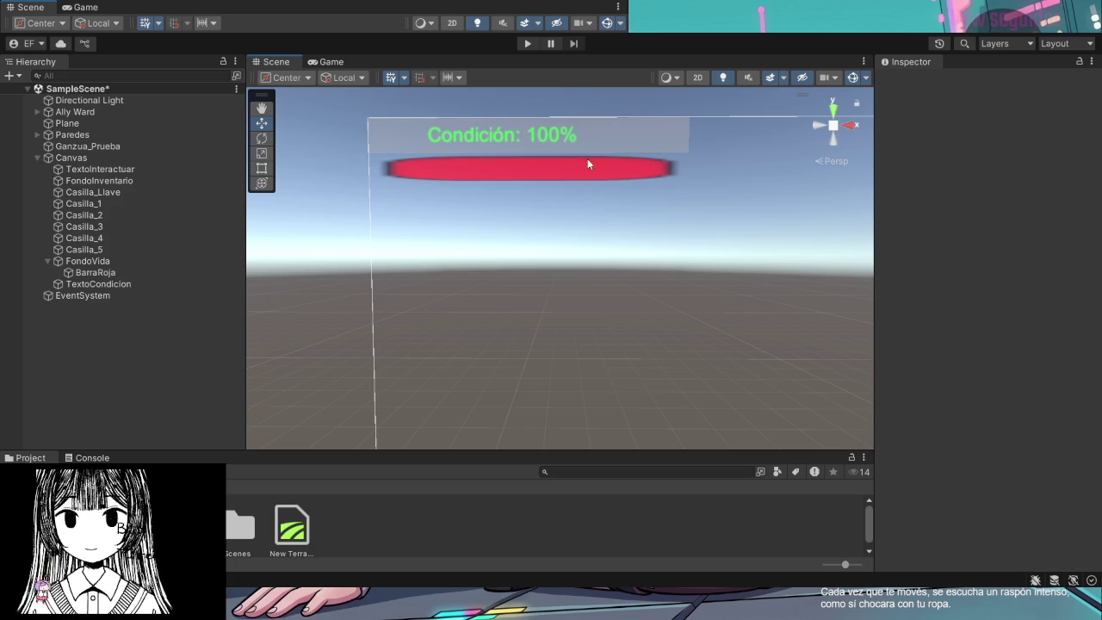
click(529, 144)
drag(561, 136, 581, 136)
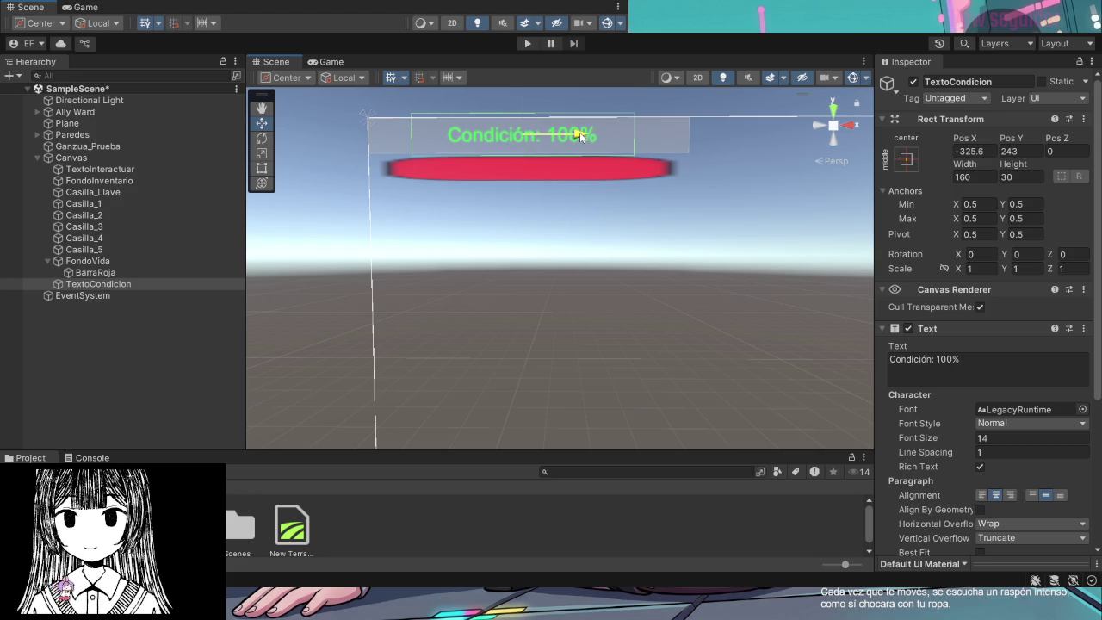
Click through the overlapping FondoVida background and label to select TextoCondicion
click(585, 238)
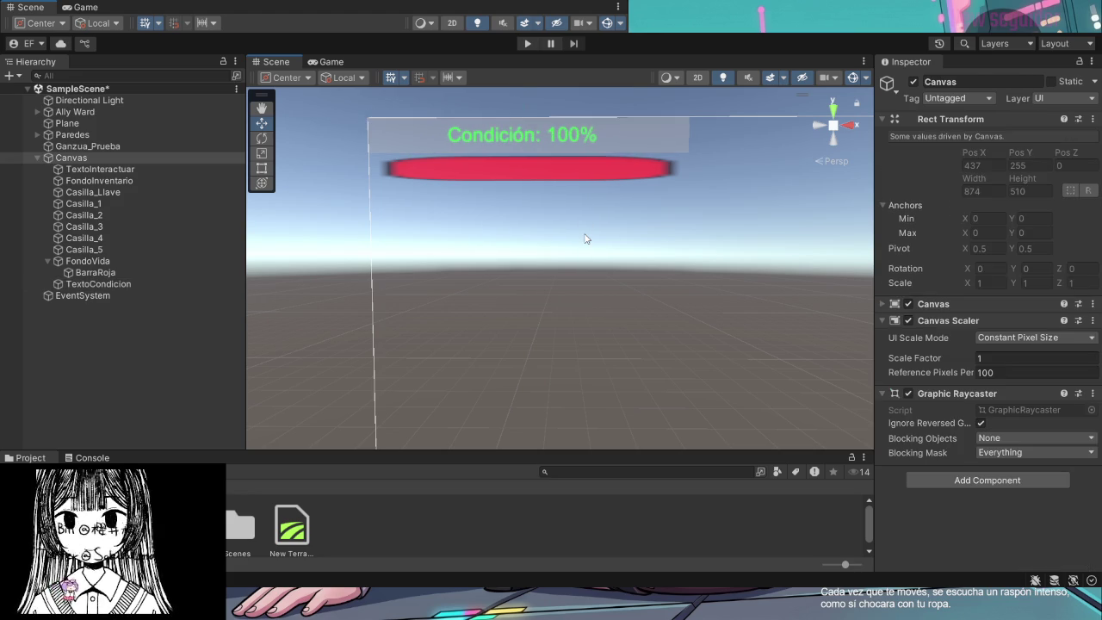
click(557, 138)
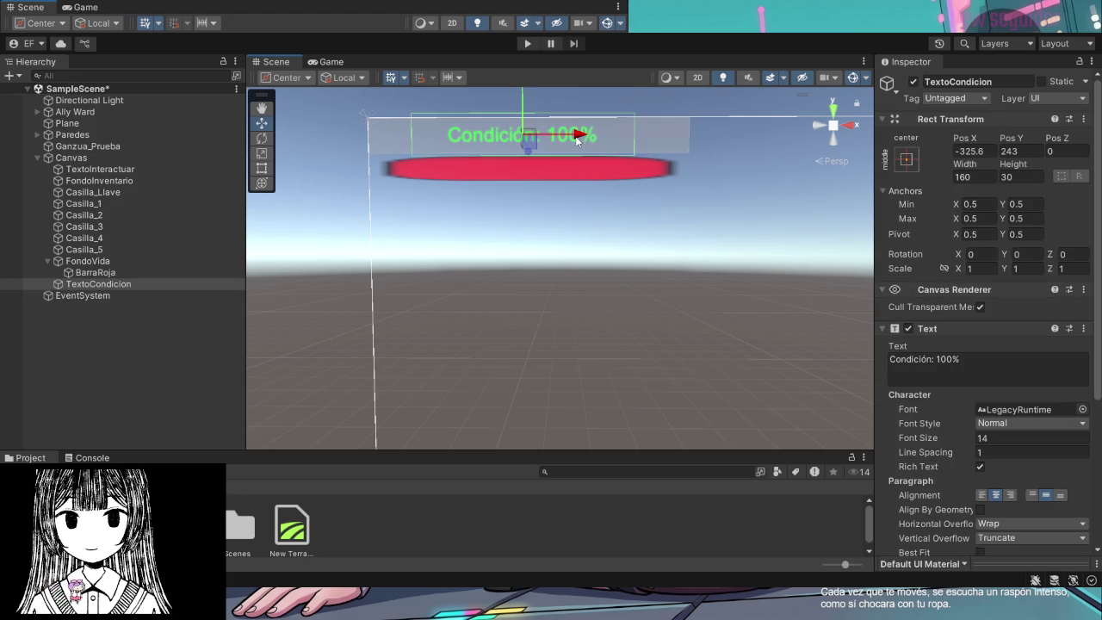
click(660, 139)
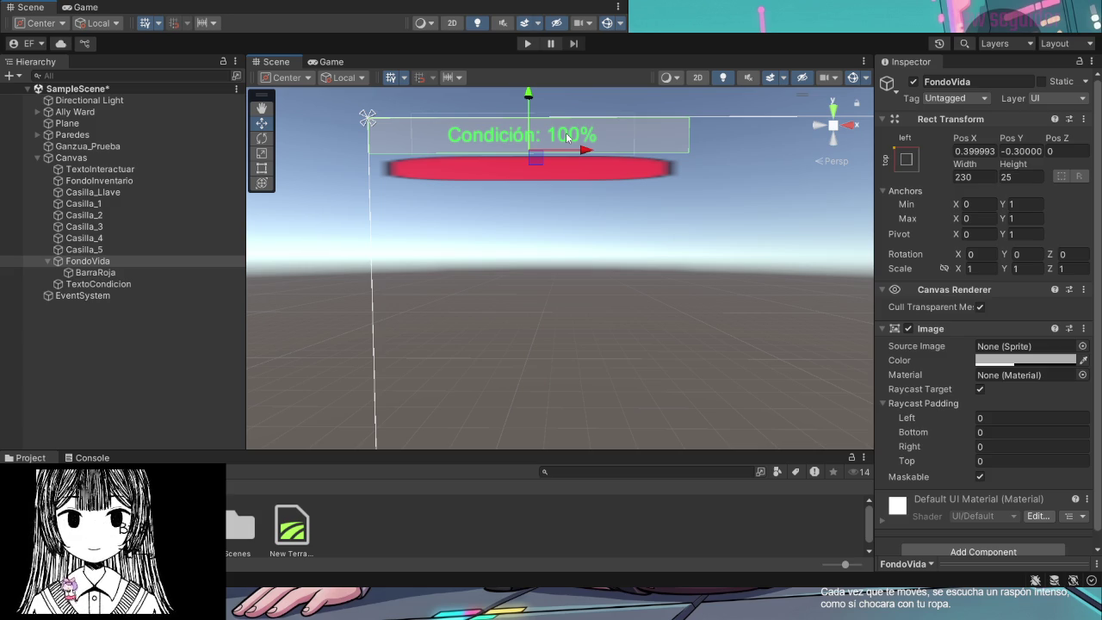
click(566, 133)
click(971, 176)
click(641, 141)
click(624, 138)
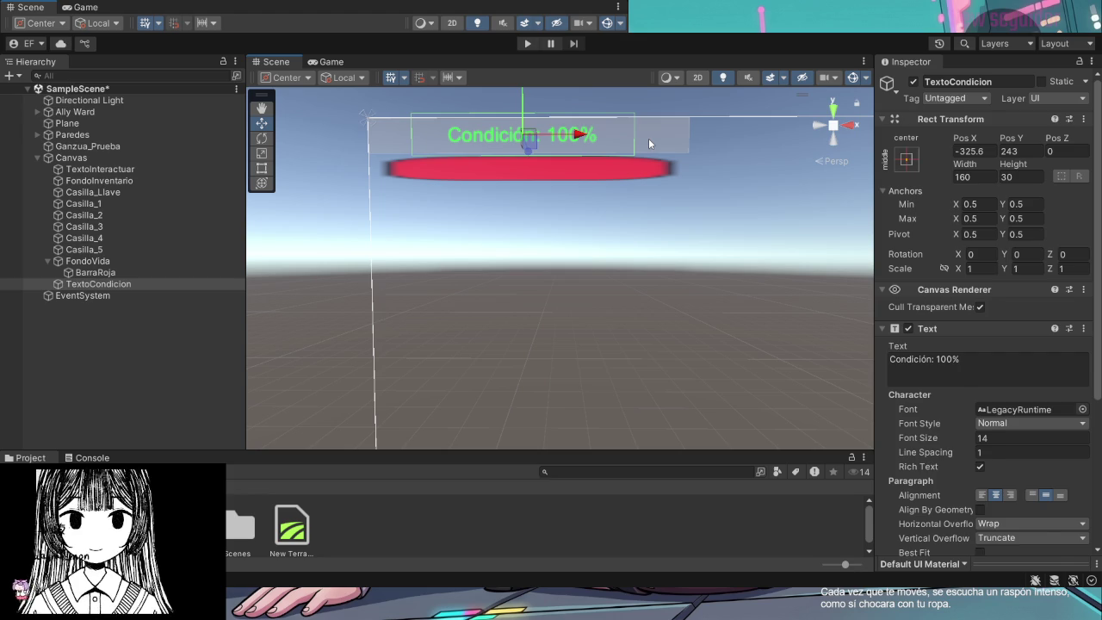
click(622, 144)
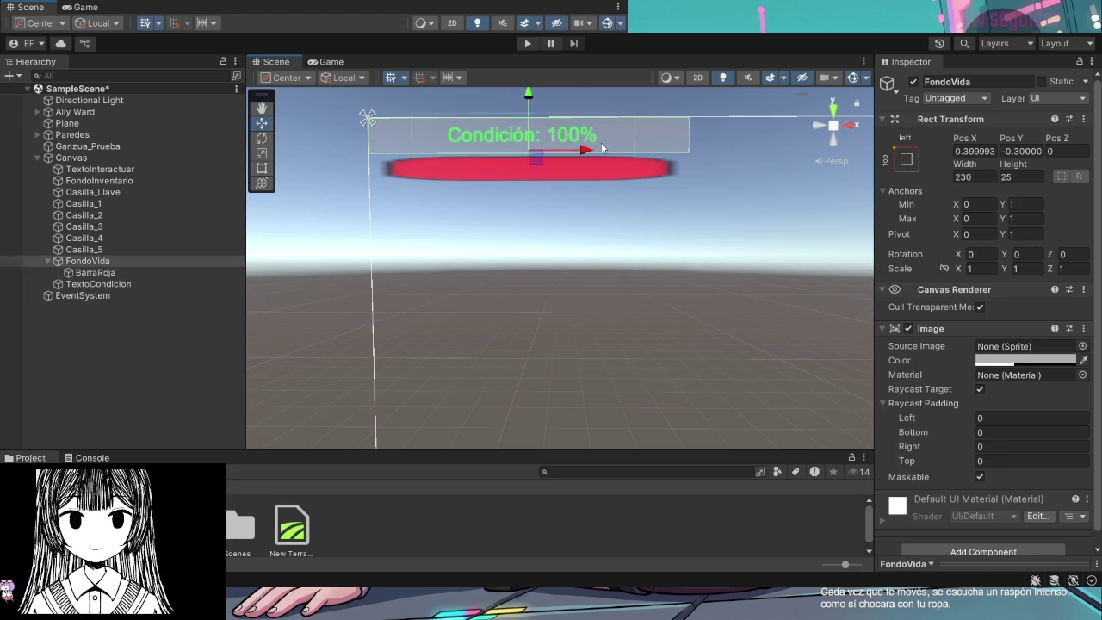
click(601, 148)
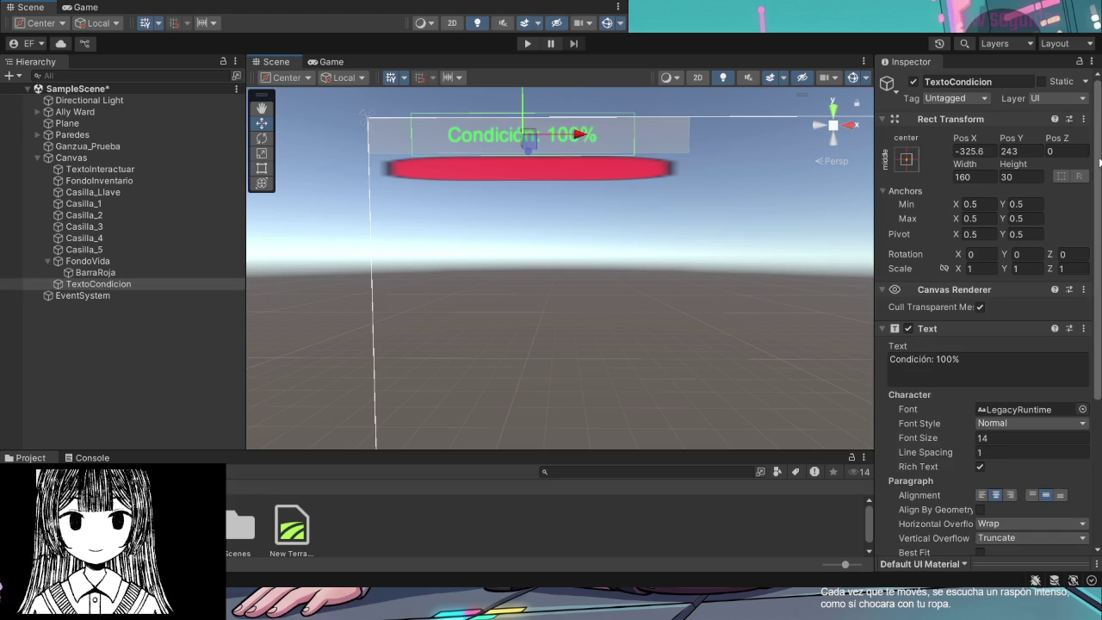
click(654, 140)
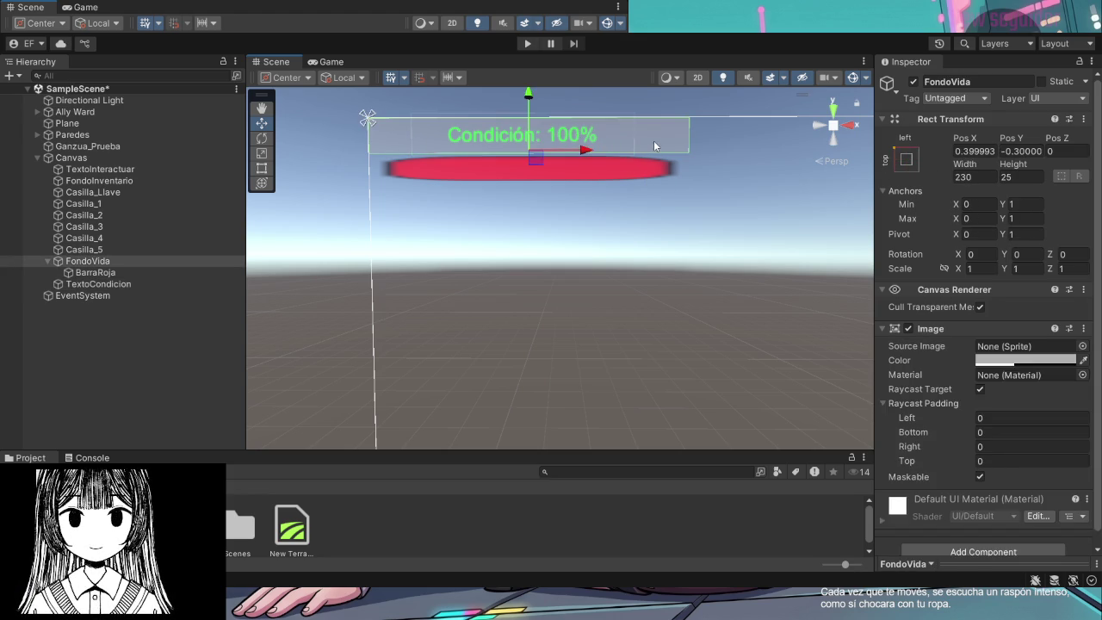
click(632, 135)
click(638, 136)
click(601, 135)
click(646, 137)
click(619, 137)
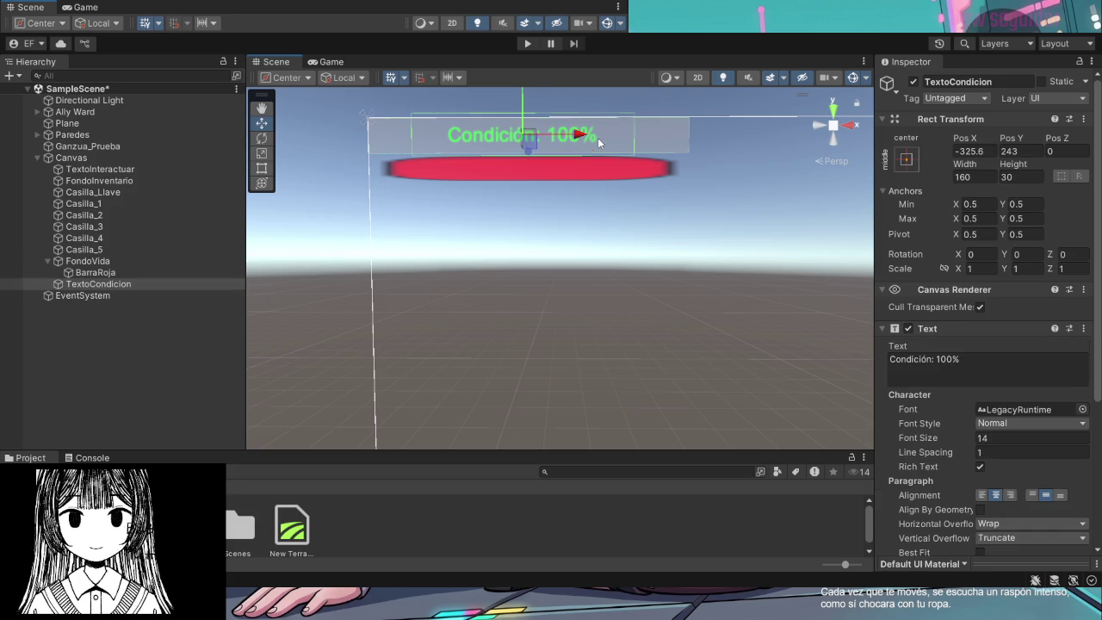
click(646, 138)
click(607, 138)
Check the label's position values against FondoVida and nudge it right
click(969, 151)
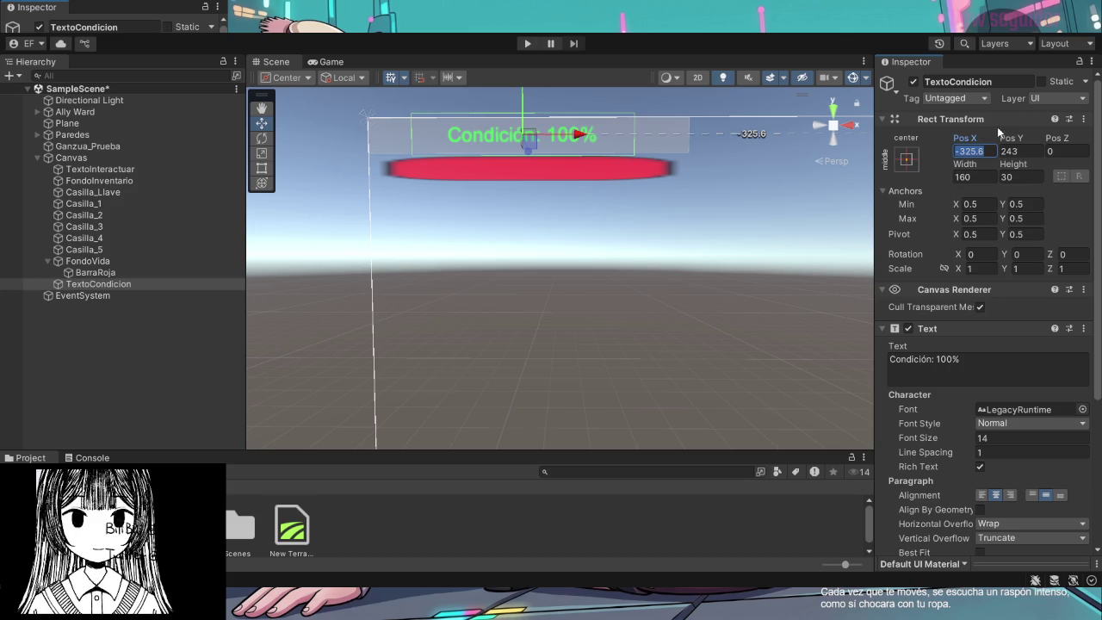
click(1034, 151)
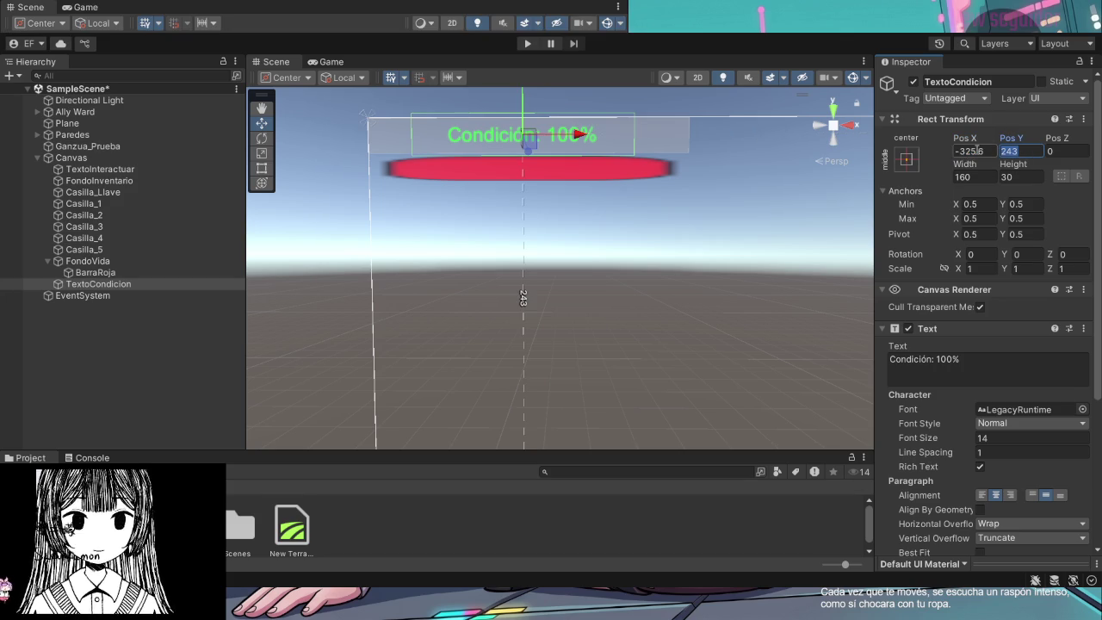
click(979, 151)
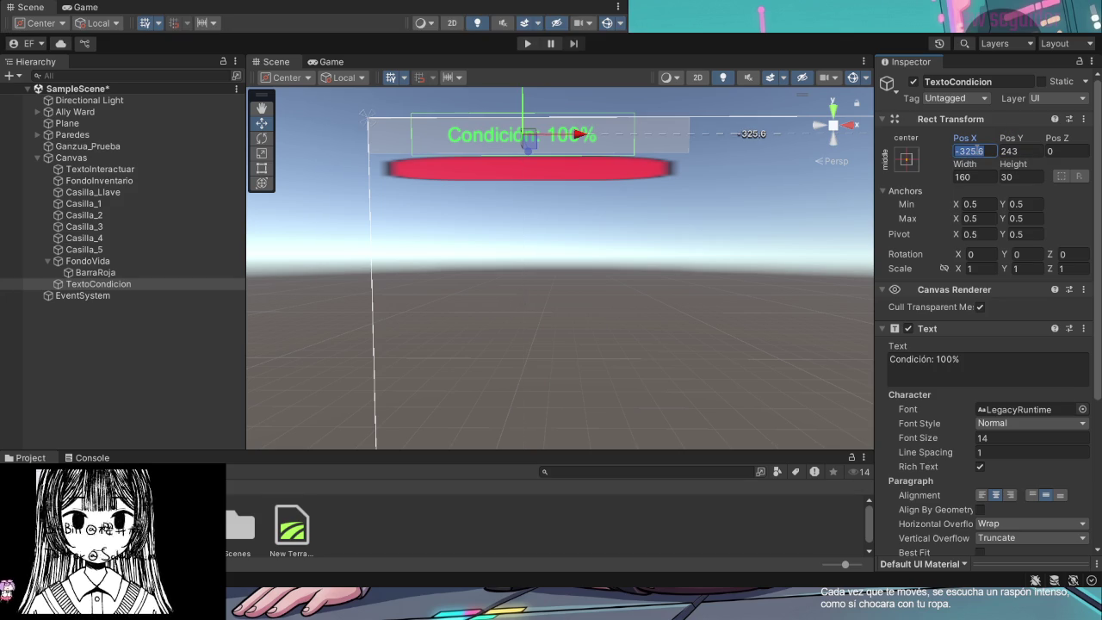
click(657, 146)
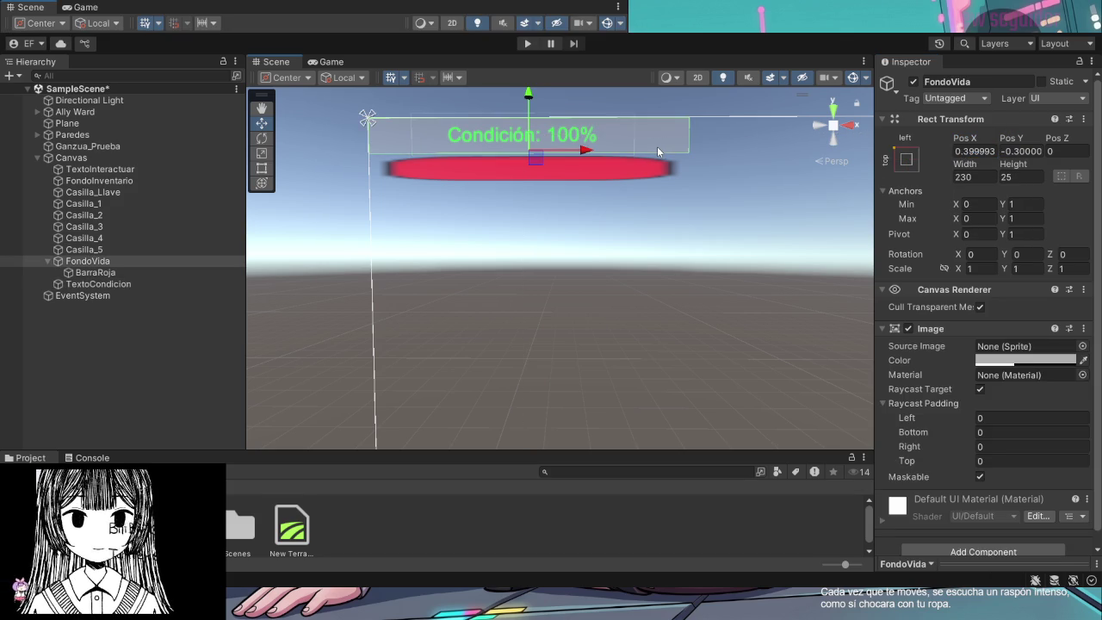
click(598, 141)
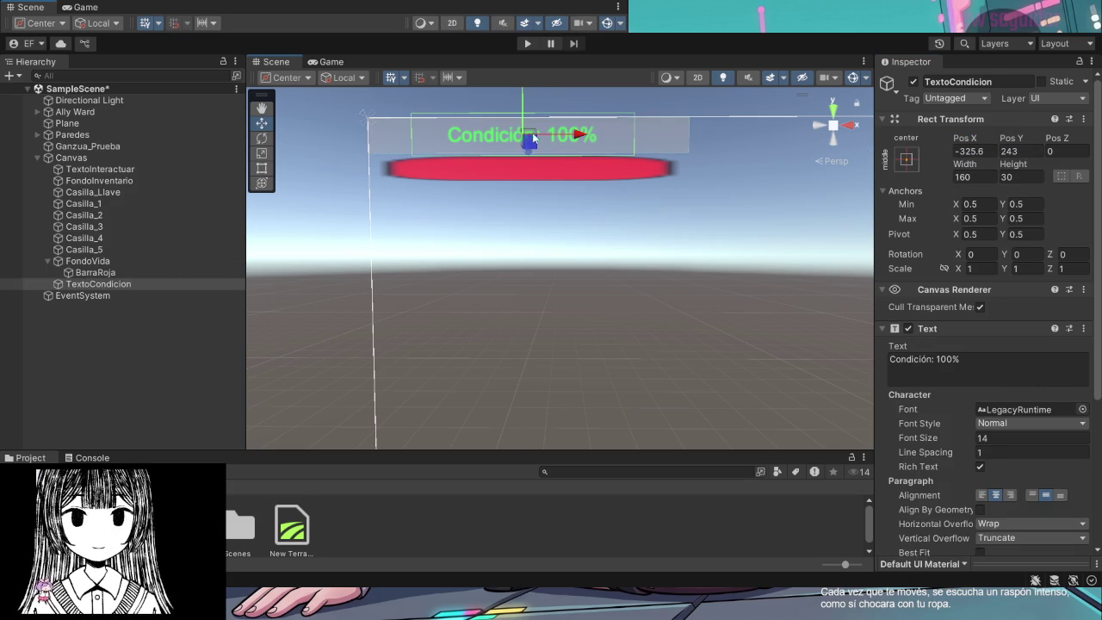
mouse_move(576, 135)
mouse_down()
mouse_move(600, 138)
mouse_move(580, 131)
mouse_up()
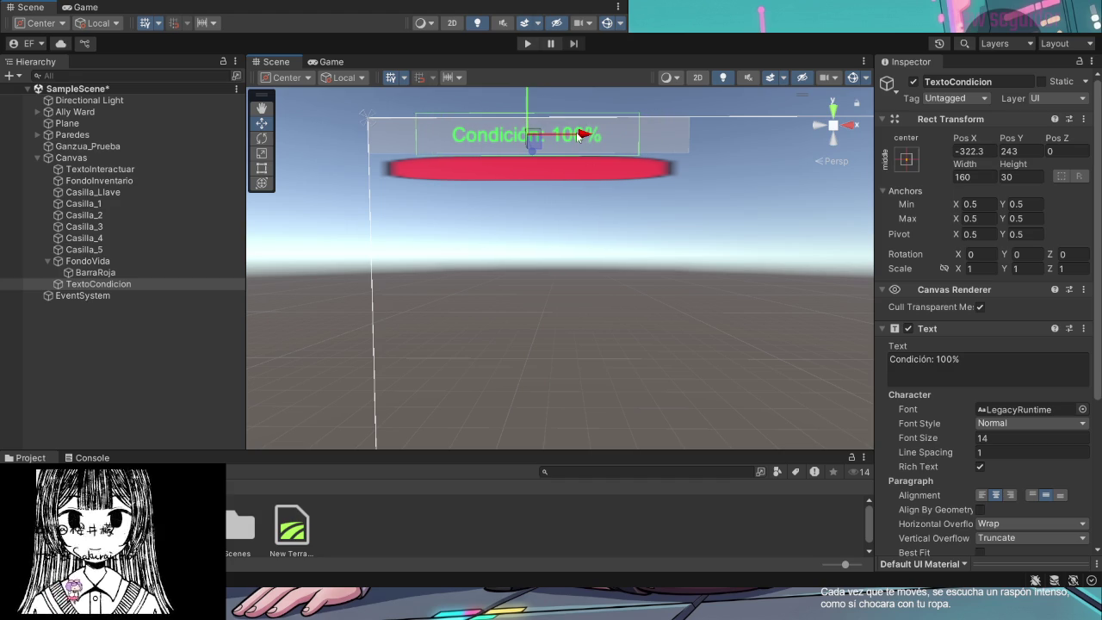
Set TextoCondicion's Pos X to -320 and reselect the label
click(972, 151)
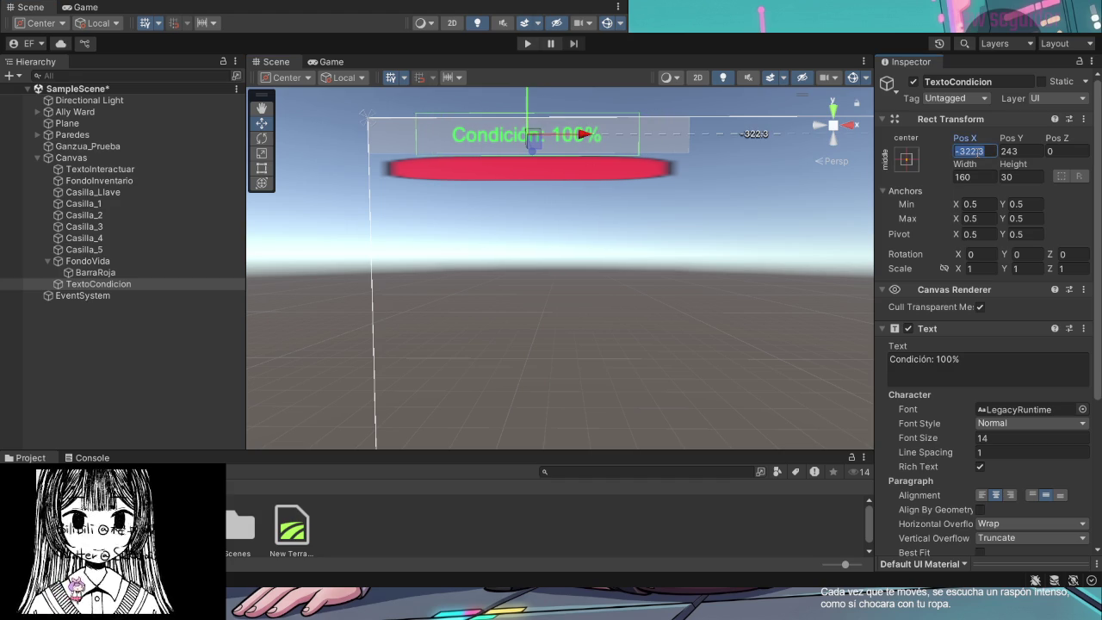
text(-3)
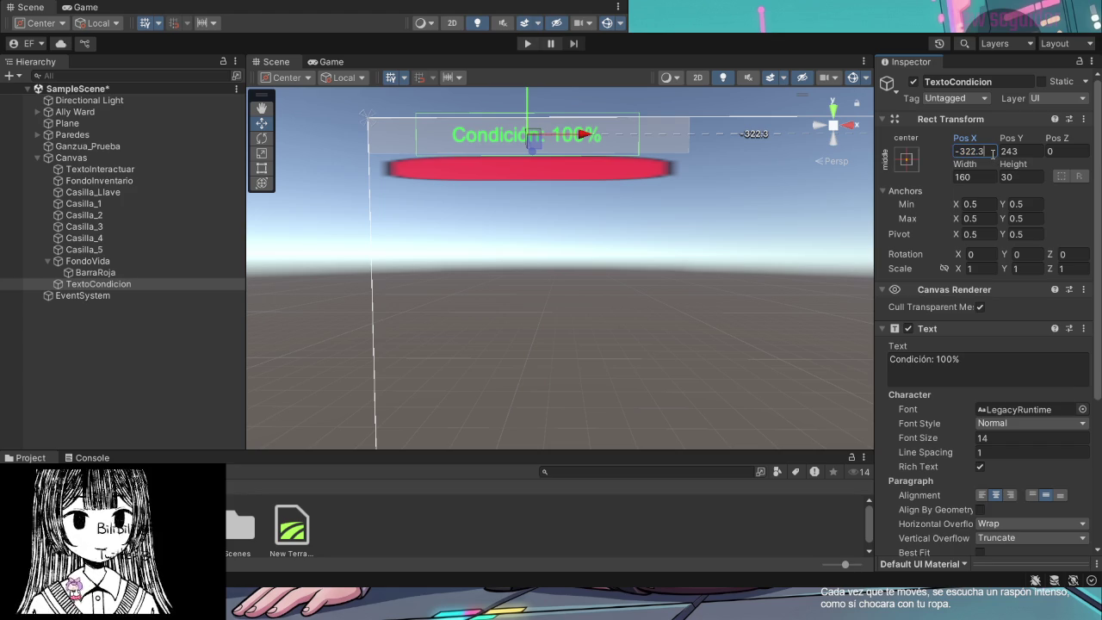
text(20)
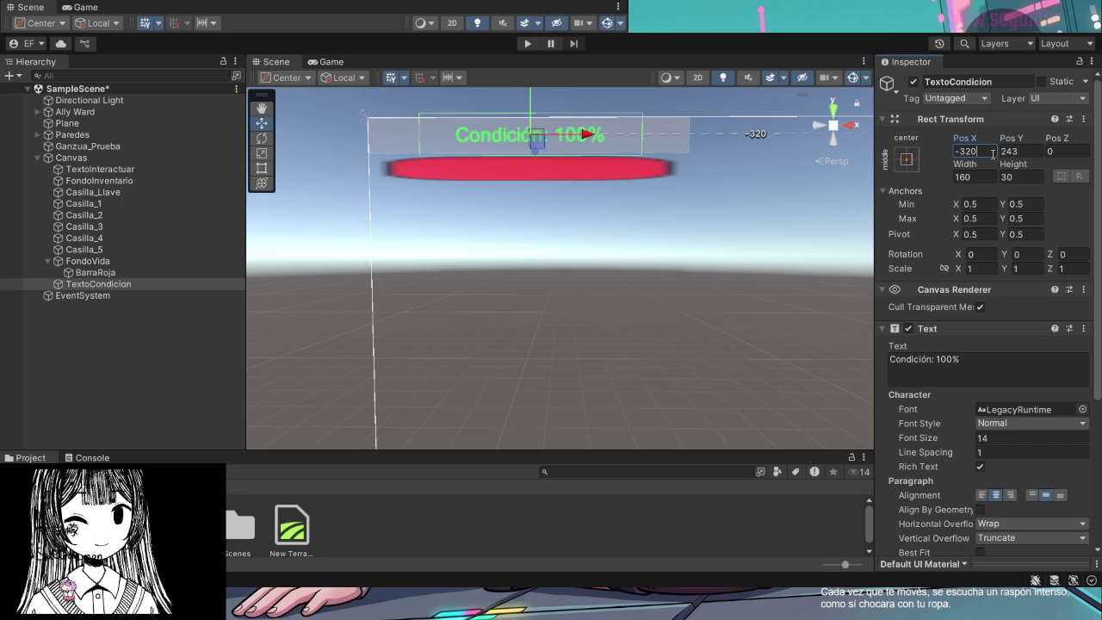
click(640, 218)
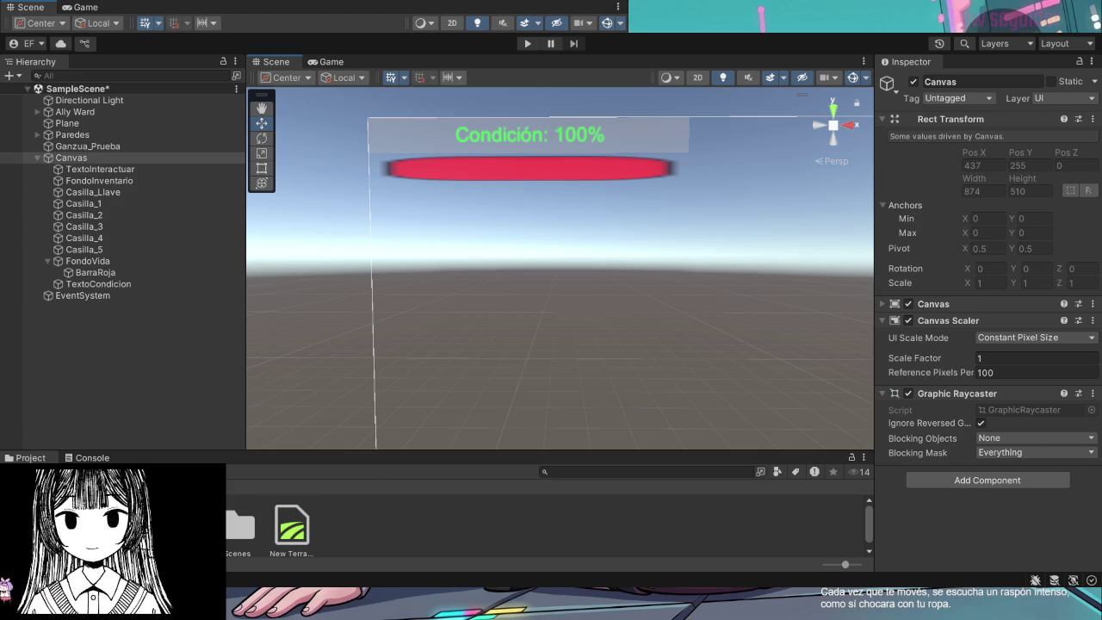
click(603, 142)
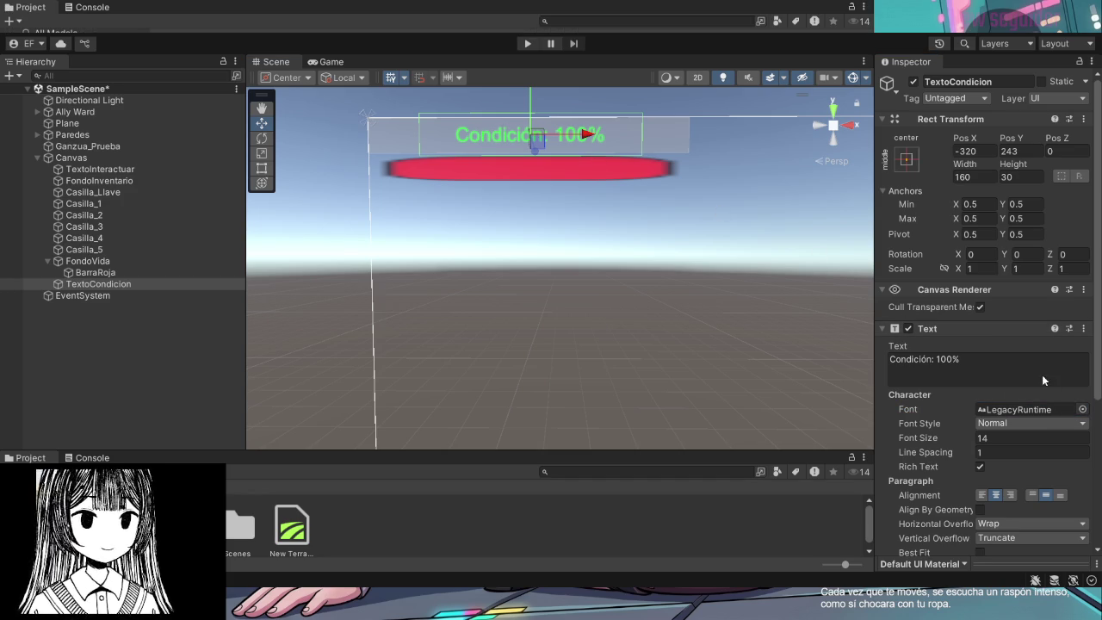
Set TextoCondicion's Font Style to Bold And Italic
click(1025, 409)
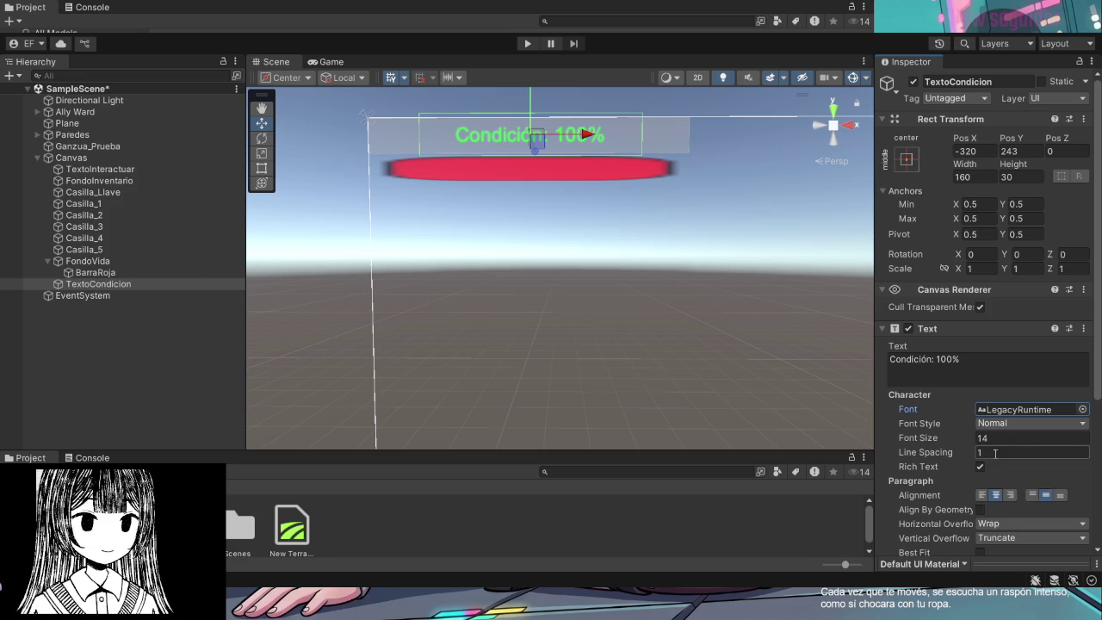
scroll(952, 481, down, 2)
scroll(947, 481, down, 5)
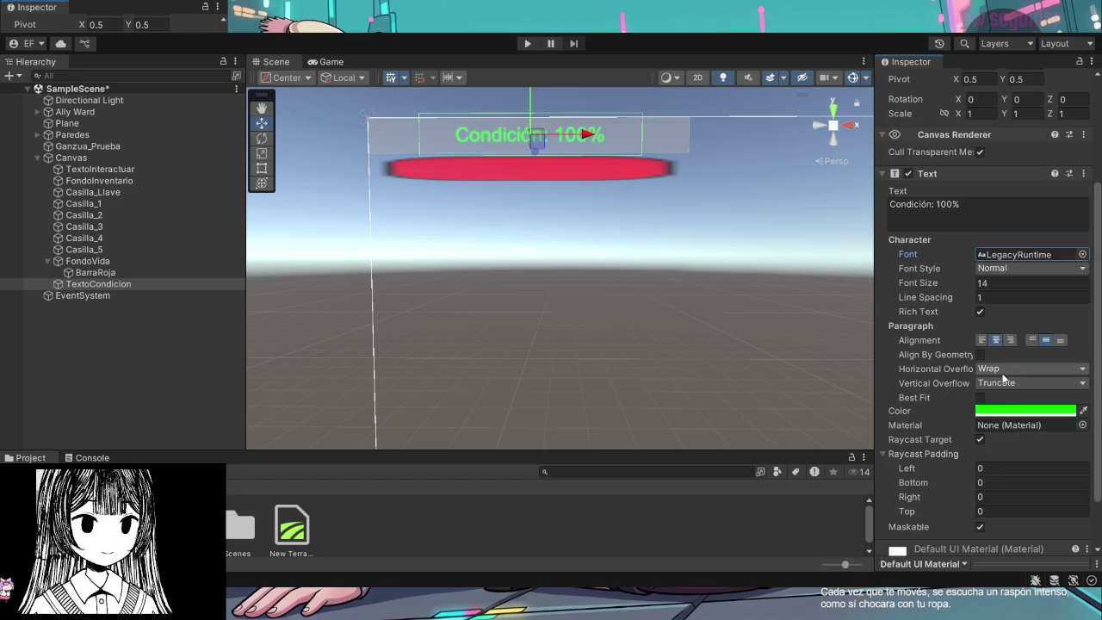
scroll(953, 407, down, 3)
scroll(955, 439, up, 7)
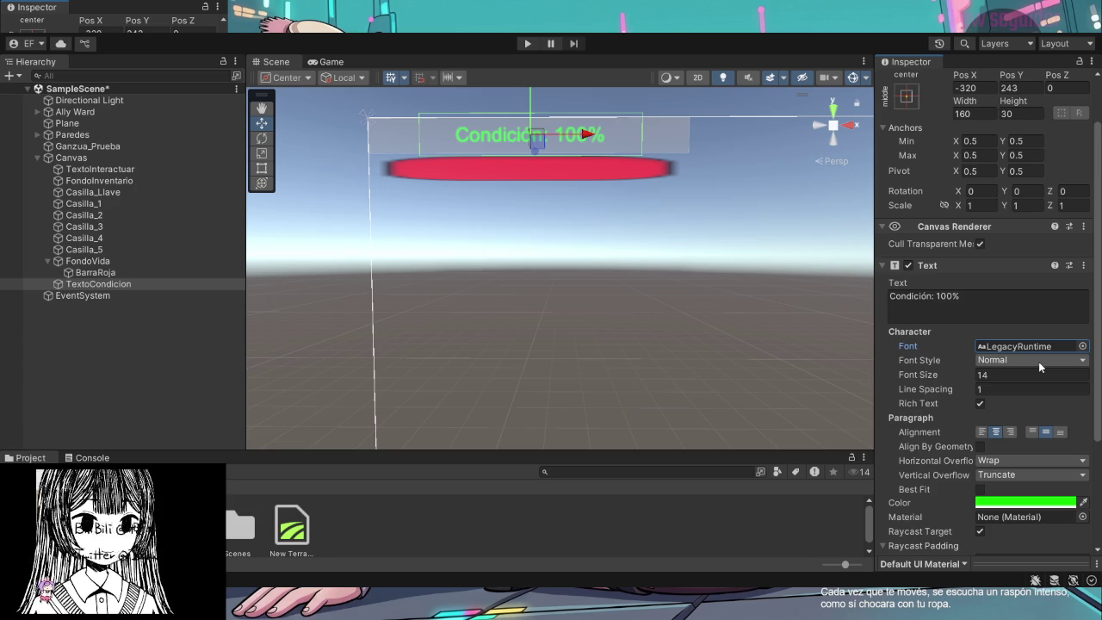
click(1005, 387)
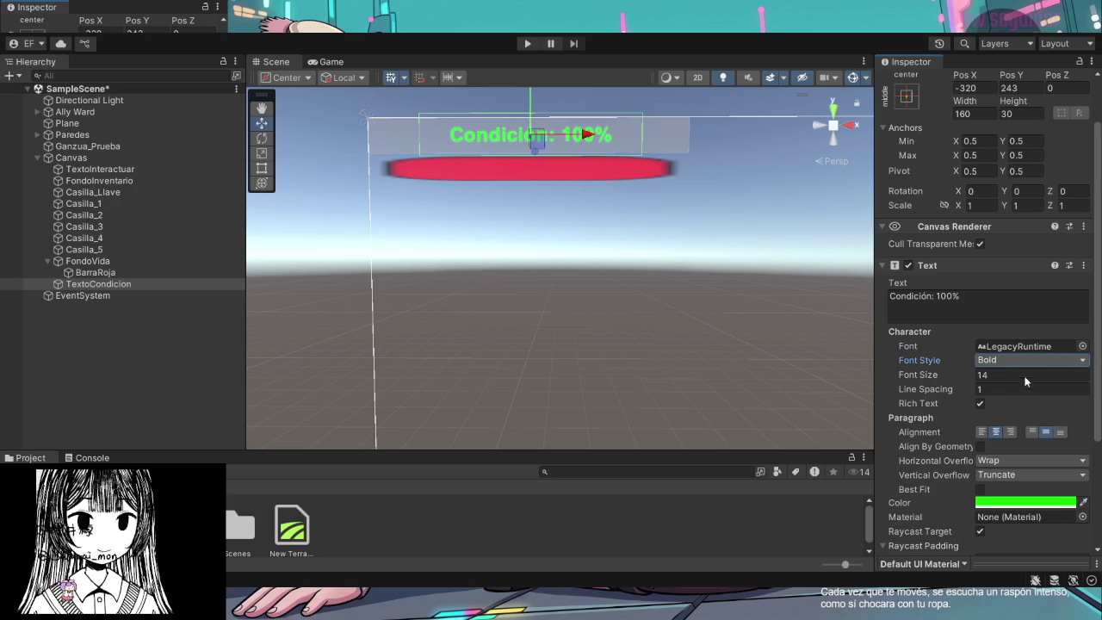
key(Down)
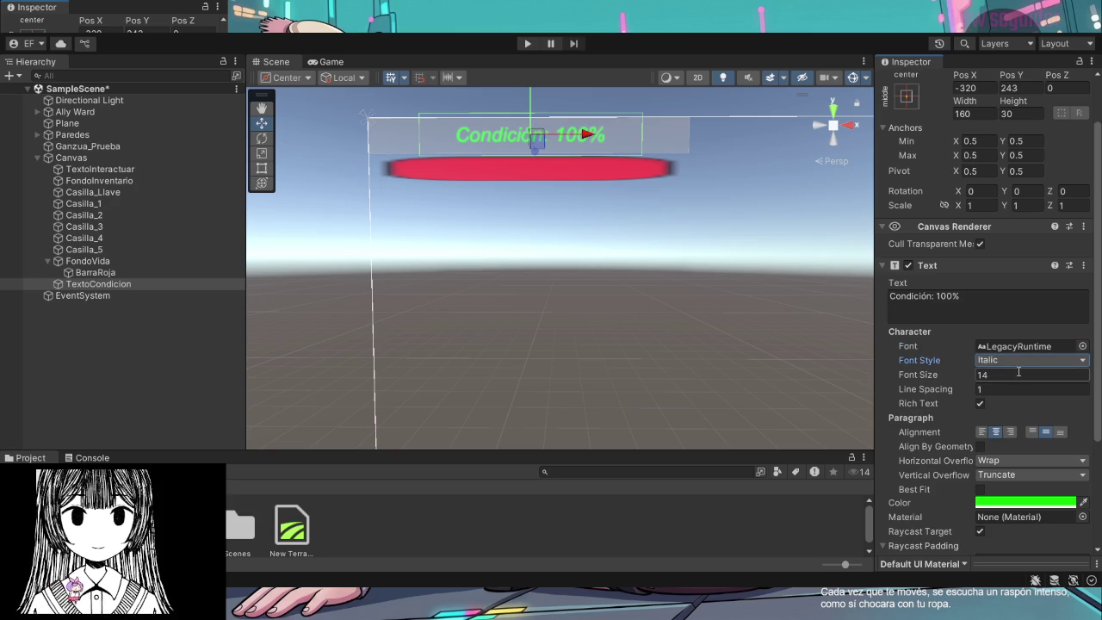
key(Down)
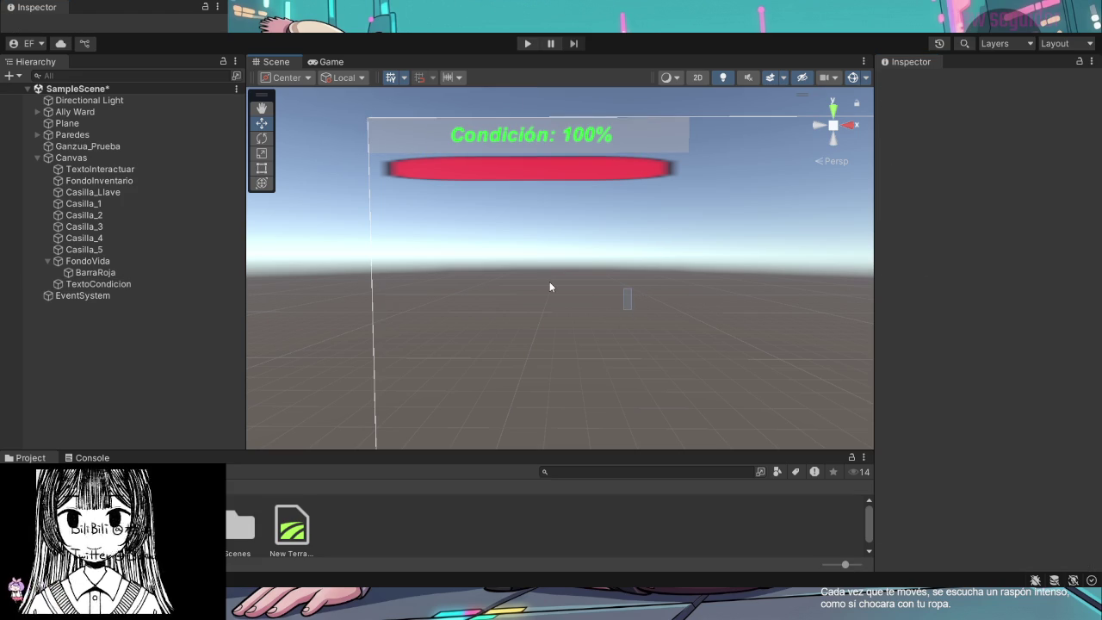
Open the Codigos folder and name the new C# script SistemaVida
click(549, 284)
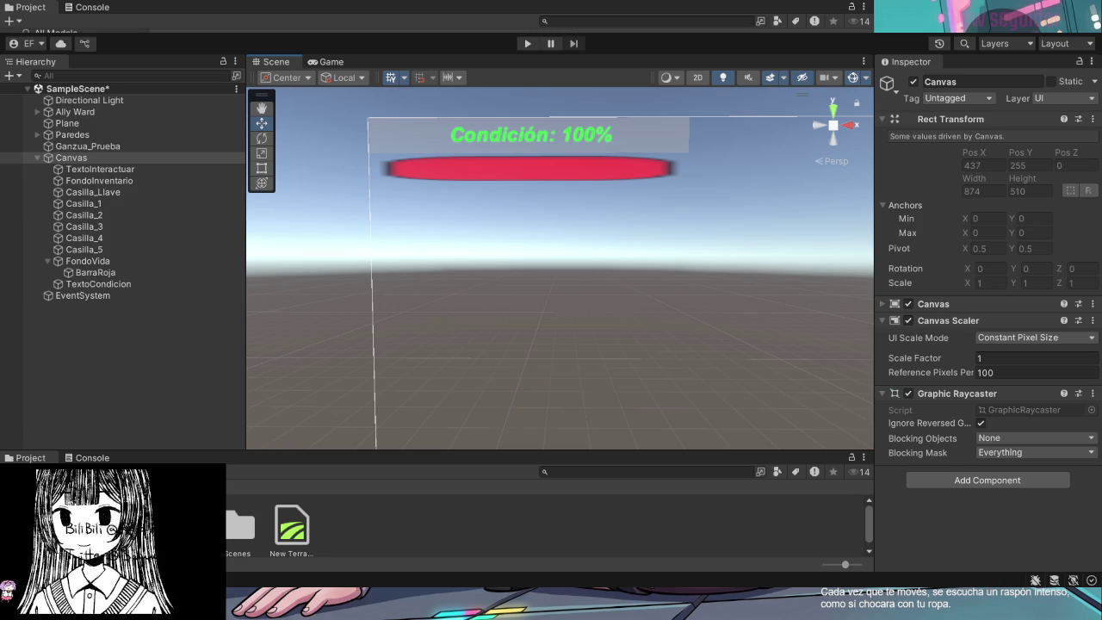
double_click(188, 525)
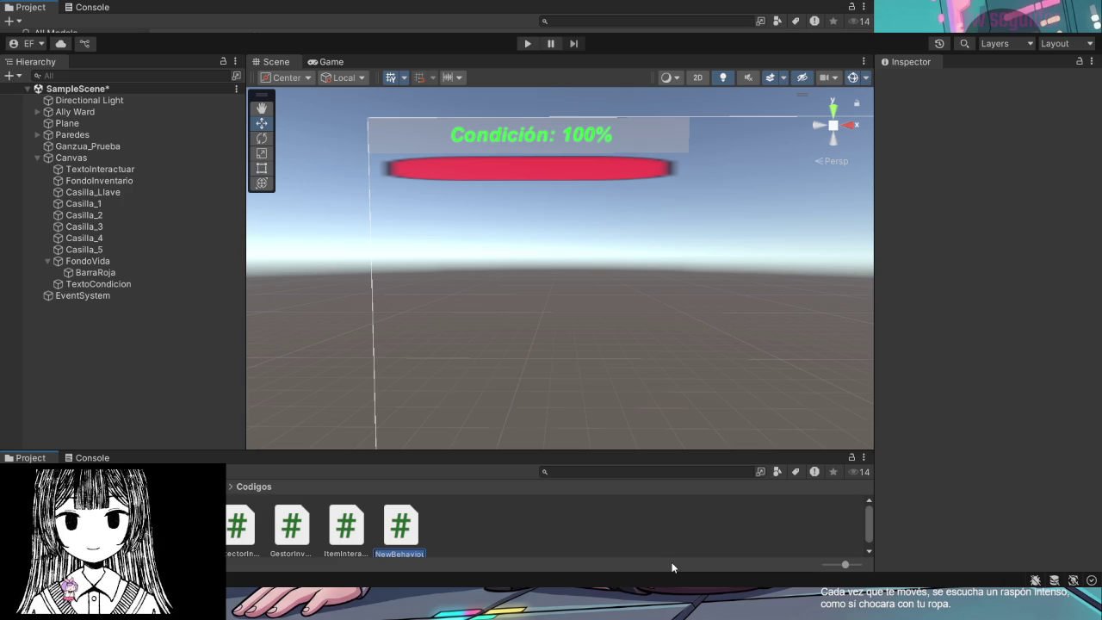
text(S)
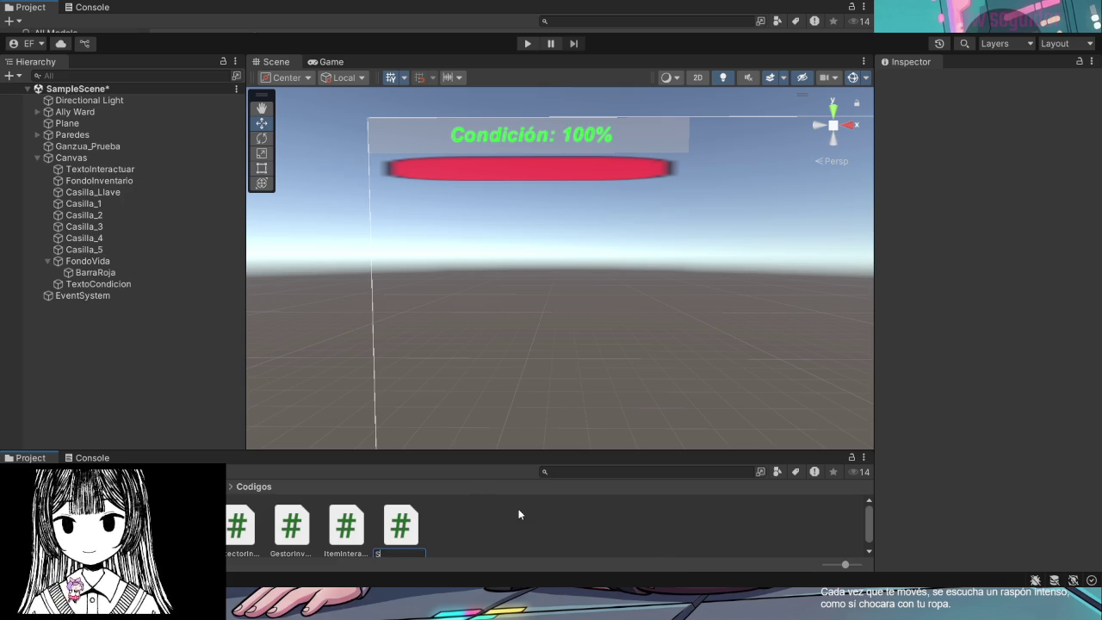
text(iste)
text(maVida)
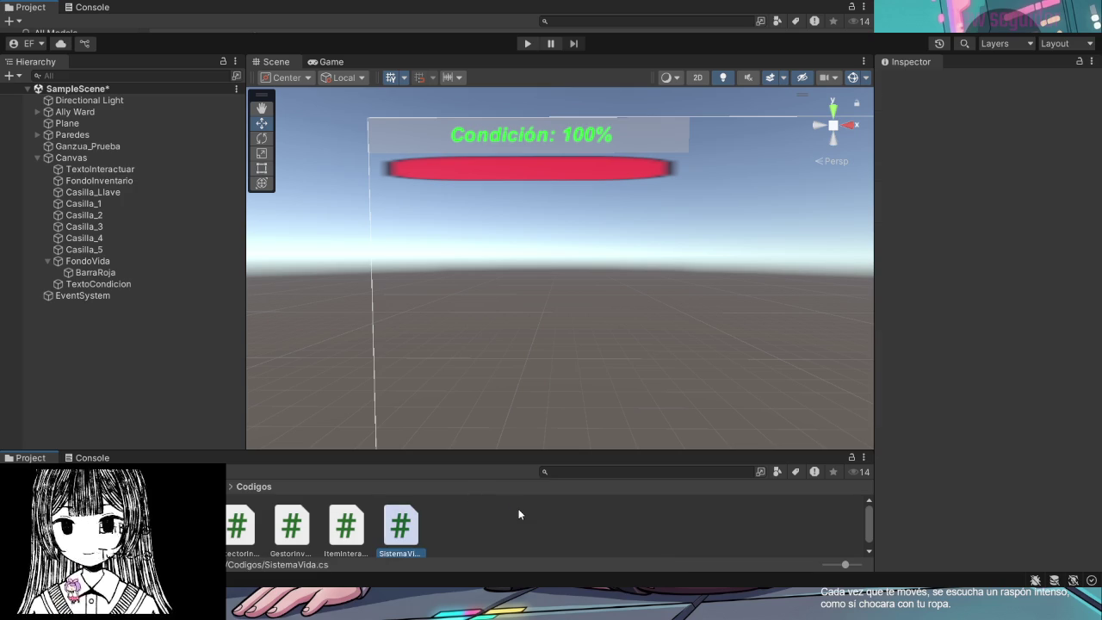
key(Return)
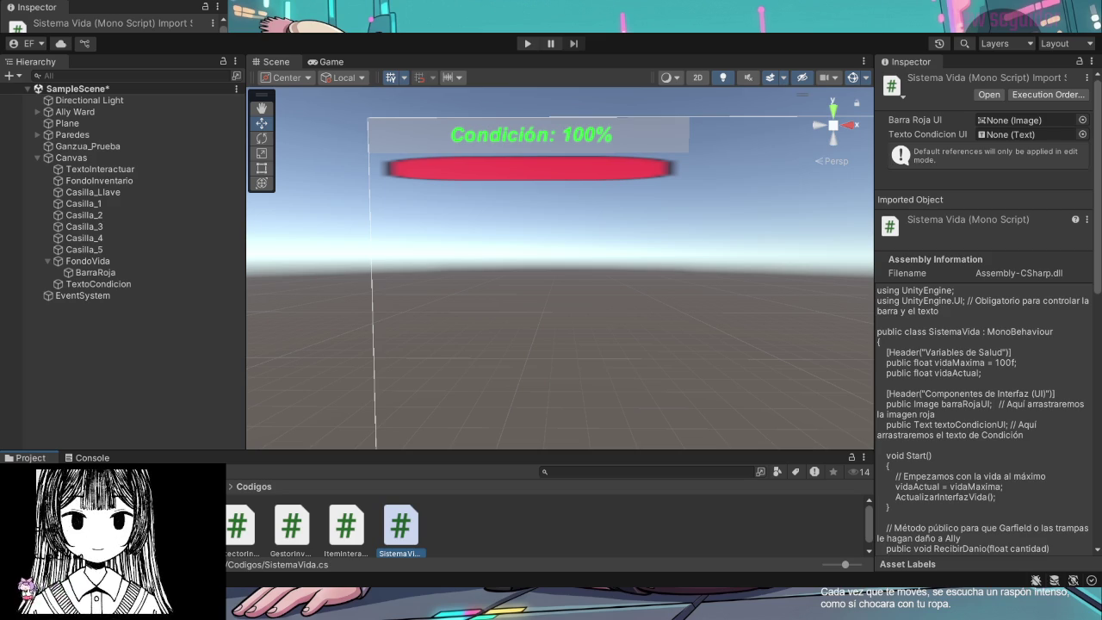
Select Ally Ward, scroll to Sistema Vida, and assign BarraRoja as its Barra Roja UI
click(96, 112)
click(38, 112)
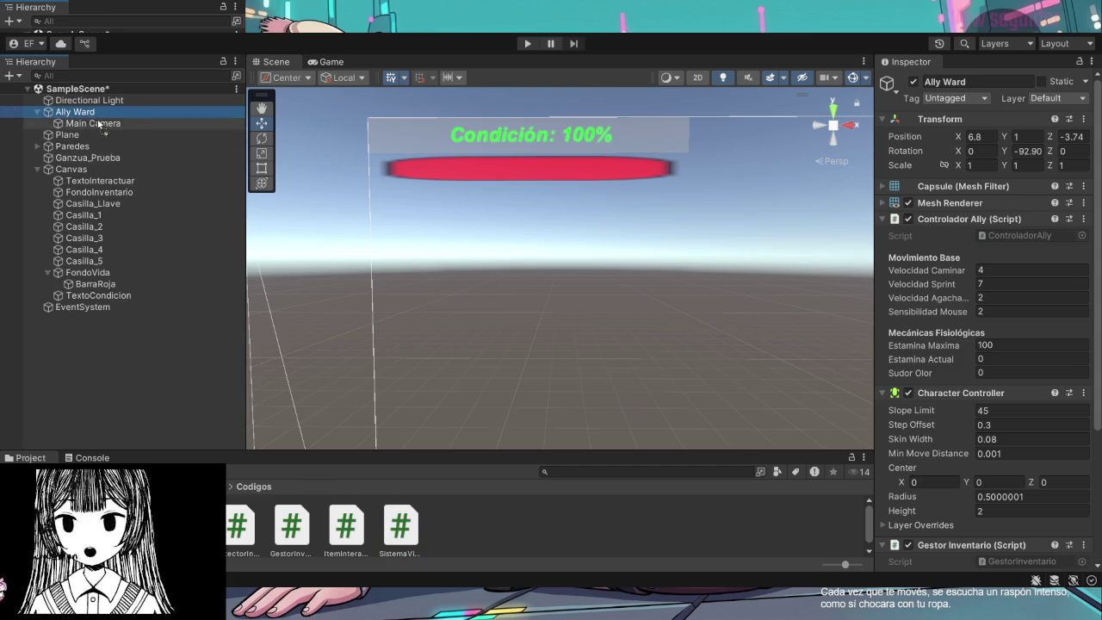
scroll(967, 365, down, 5)
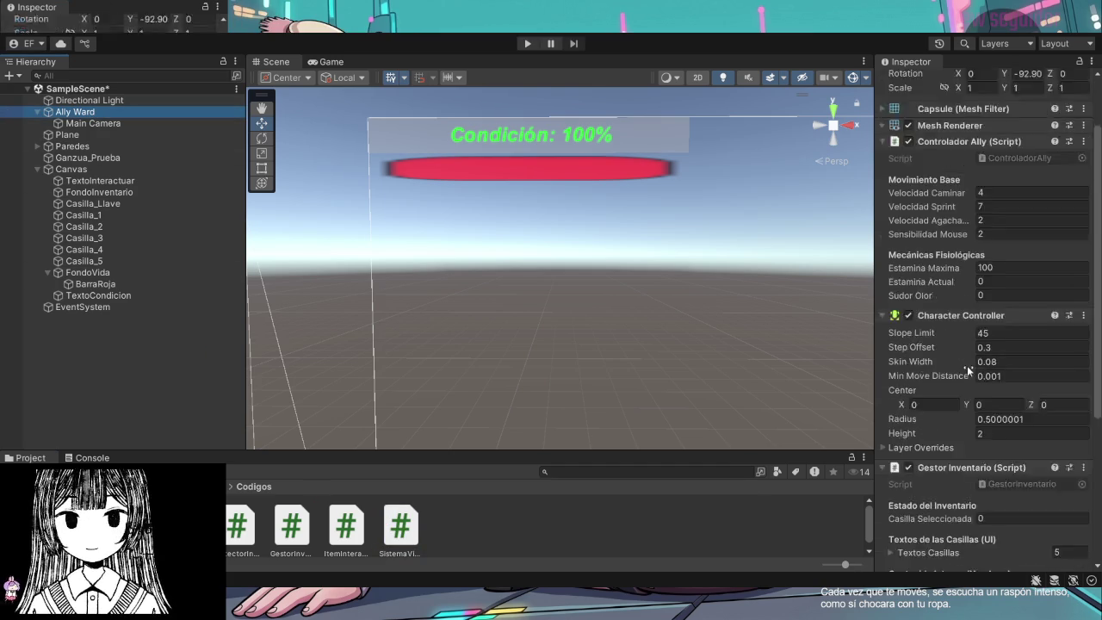
scroll(968, 387, up, 2)
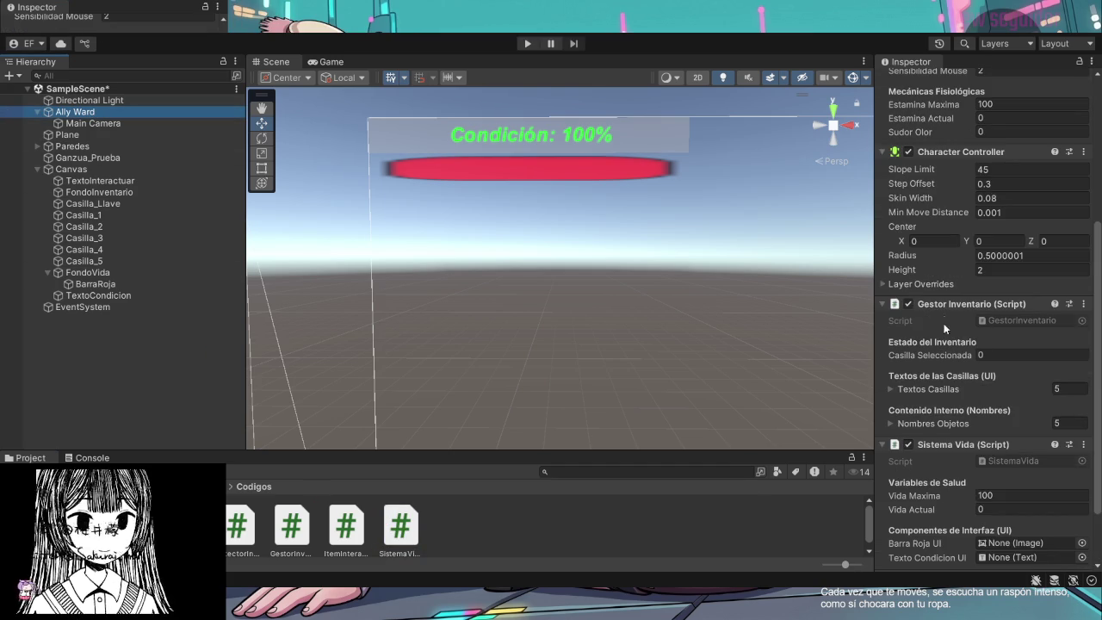
scroll(961, 437, down, 2)
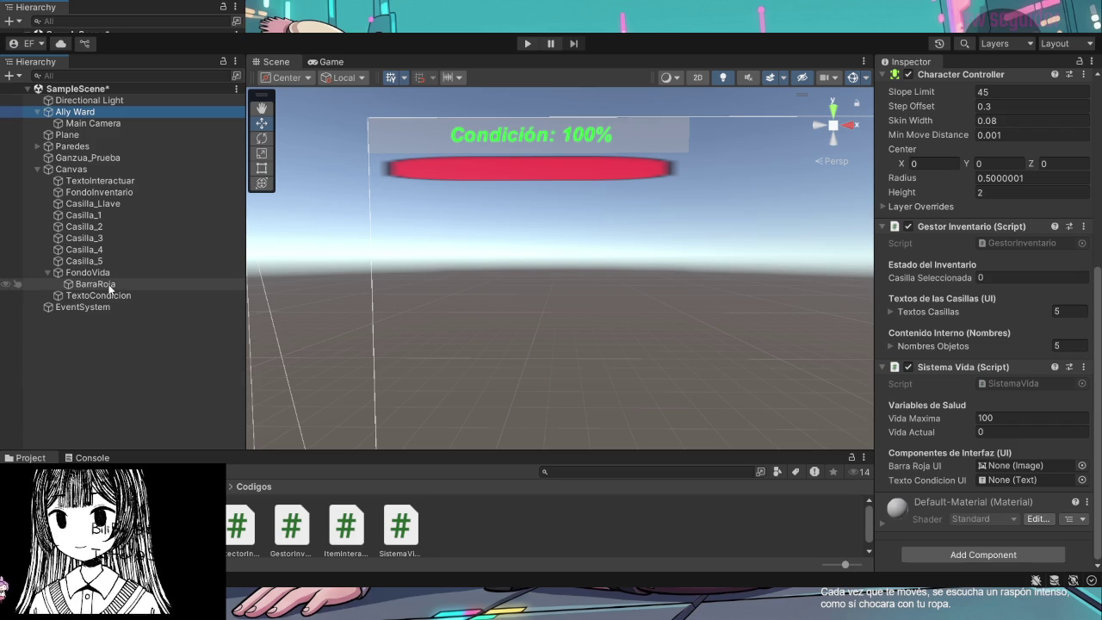
mouse_move(116, 282)
mouse_down()
mouse_move(155, 307)
mouse_move(979, 474)
mouse_move(999, 450)
mouse_move(999, 468)
mouse_up()
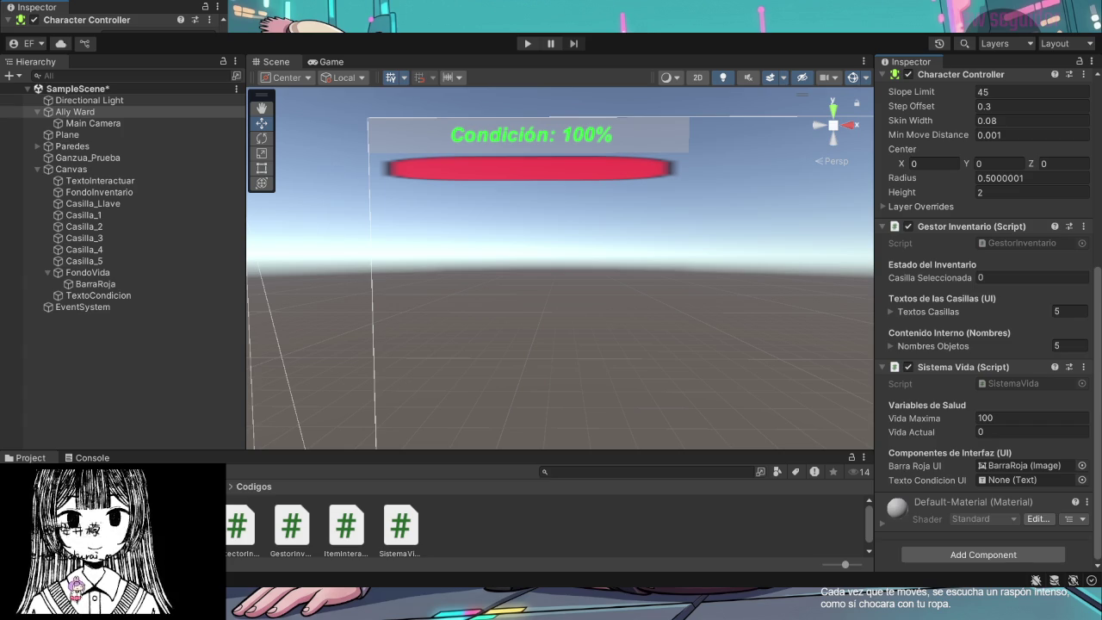
Assign TextoCondicion as Sistema Vida's Texto Condicion UI and start a play test
click(116, 296)
mouse_move(97, 295)
mouse_down()
mouse_move(646, 472)
mouse_move(998, 484)
mouse_up()
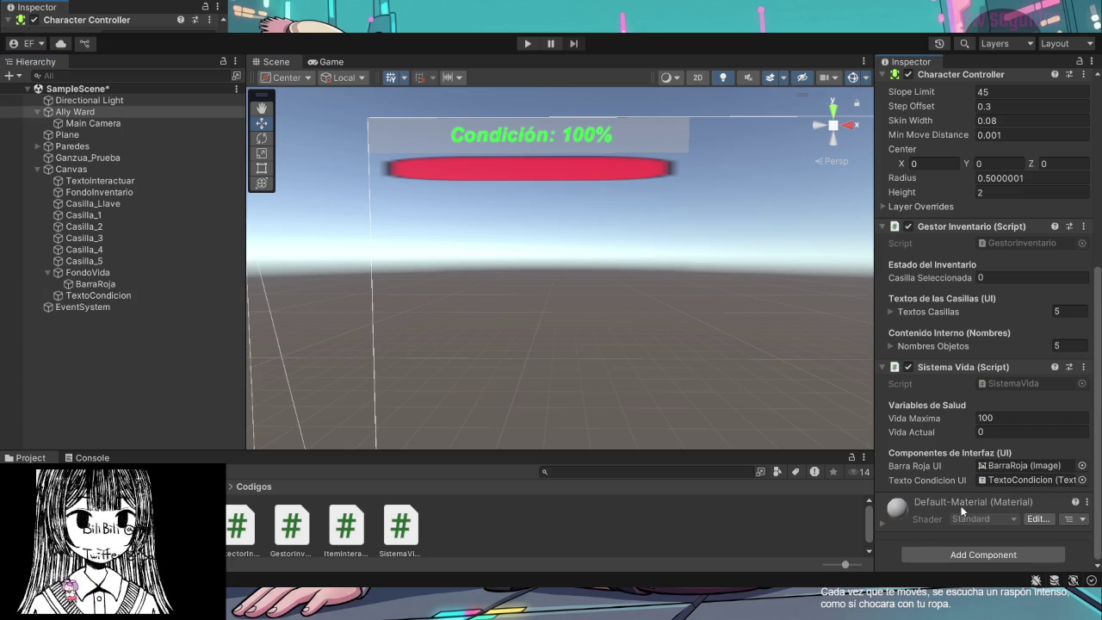
click(526, 44)
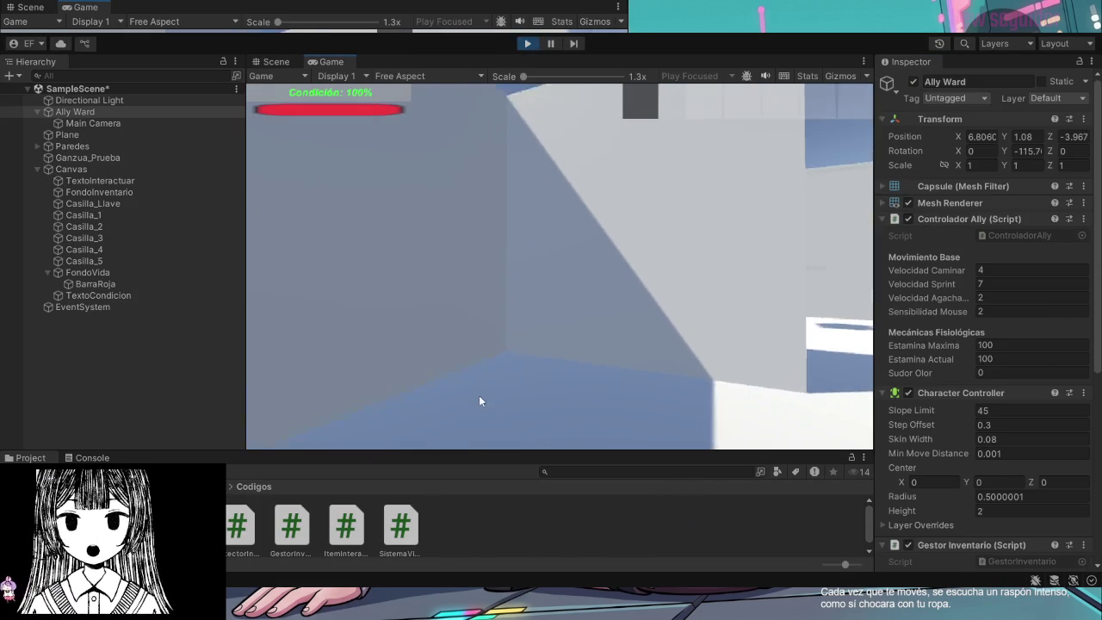
Walk the player around the room and corridor at 100% condition, then stop the play test
key(a)
key(w)
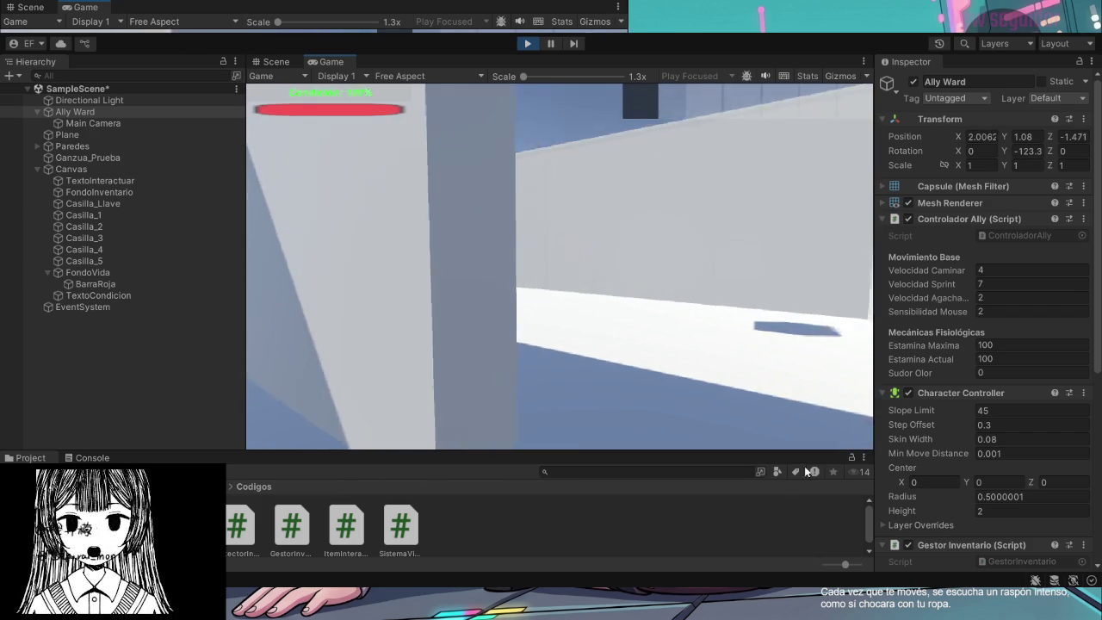
key(w)
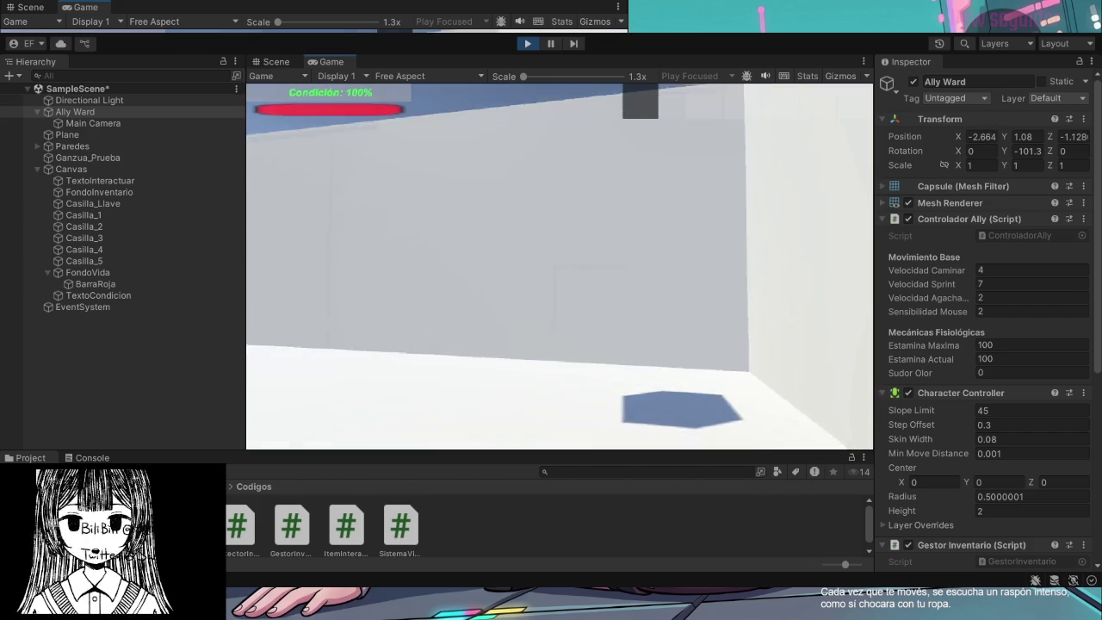
key(w)
key(w)
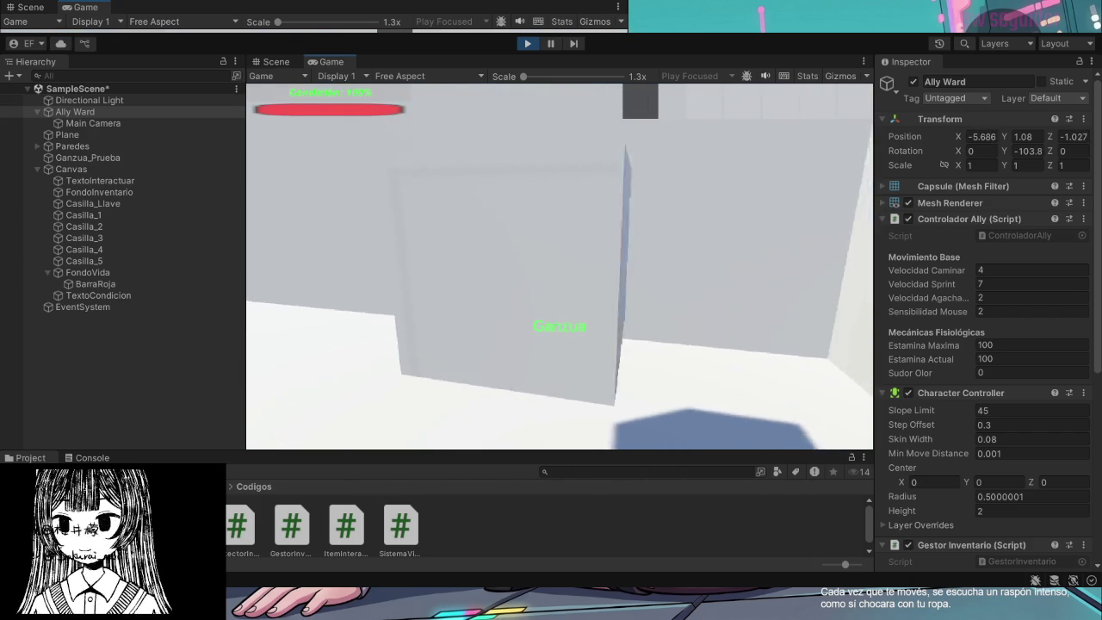
key(w)
key(w)
key(w)
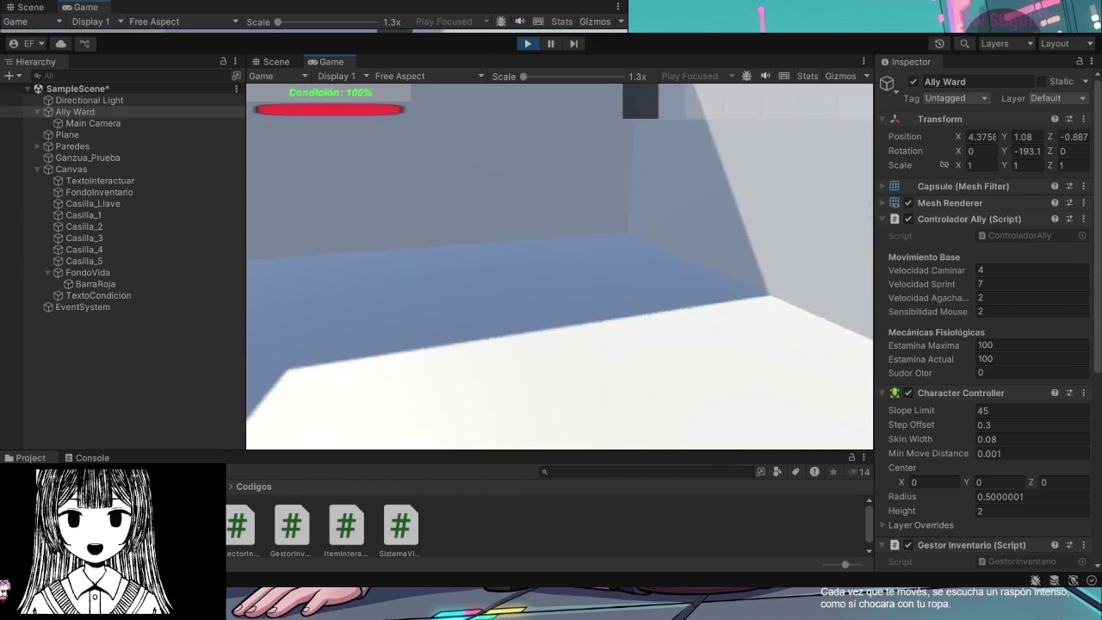
key(w)
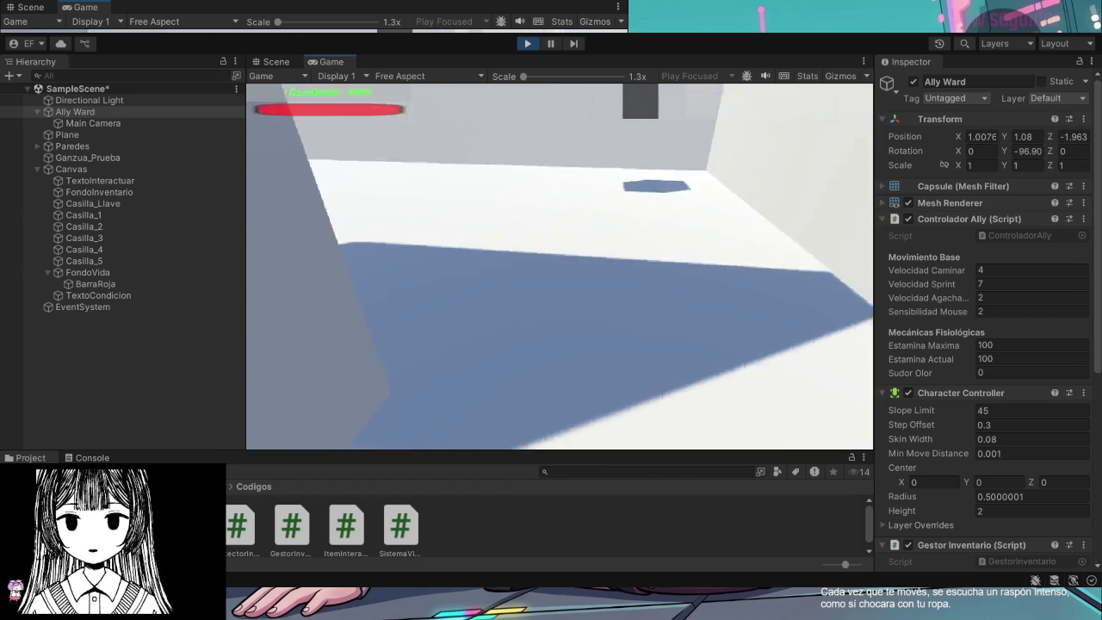
key(w)
key(w)
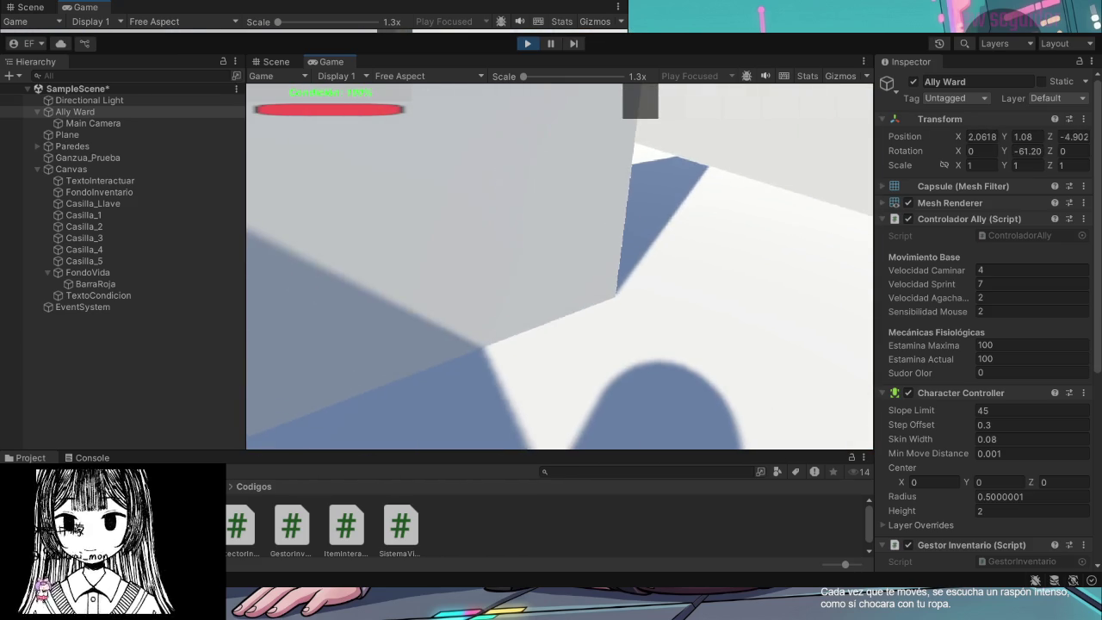
click(527, 43)
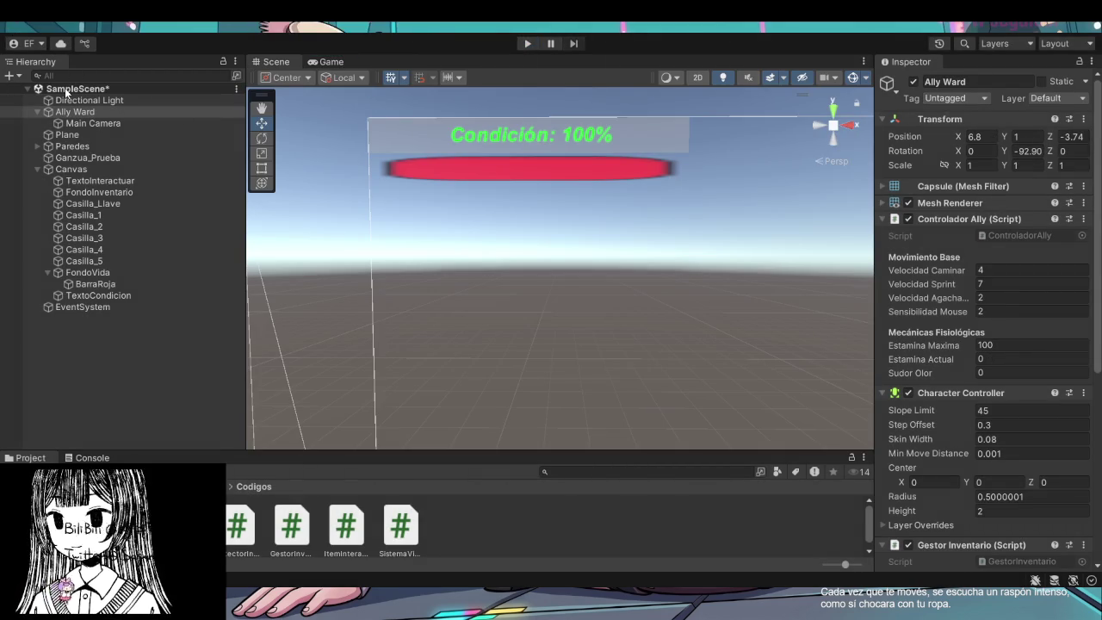
Save SampleScene and turn the Scene view toward the corridor floor
key(ctrl+s)
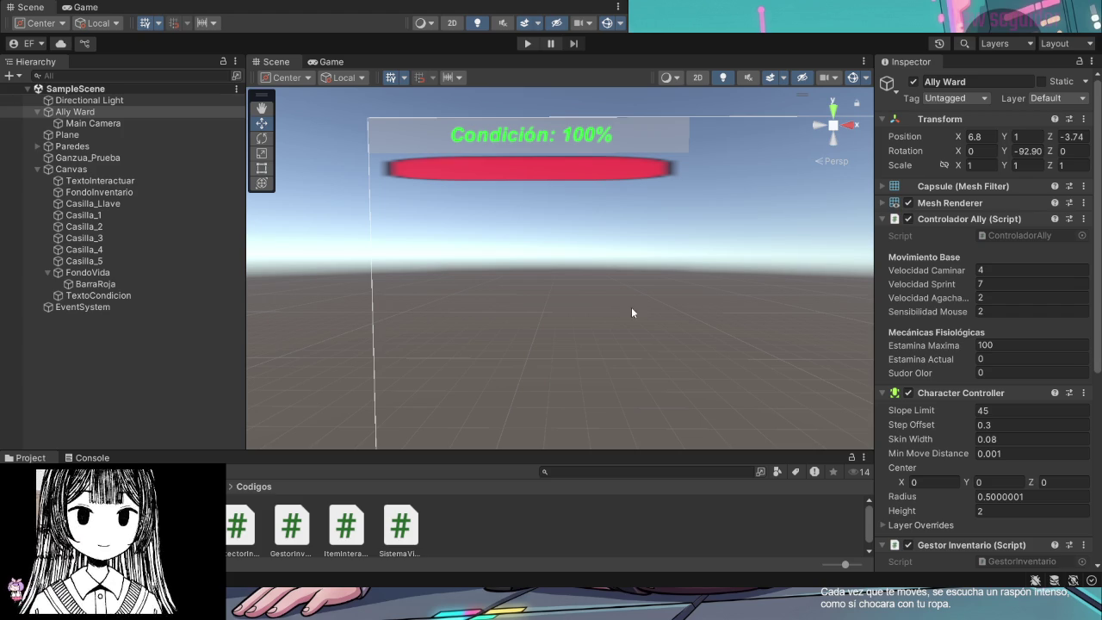
mouse_move(608, 317)
mouse_down()
mouse_move(384, 394)
mouse_move(342, 431)
mouse_move(472, 454)
mouse_move(445, 502)
mouse_move(698, 574)
mouse_move(608, 503)
mouse_move(503, 390)
mouse_move(561, 387)
mouse_move(571, 350)
mouse_move(625, 312)
mouse_up()
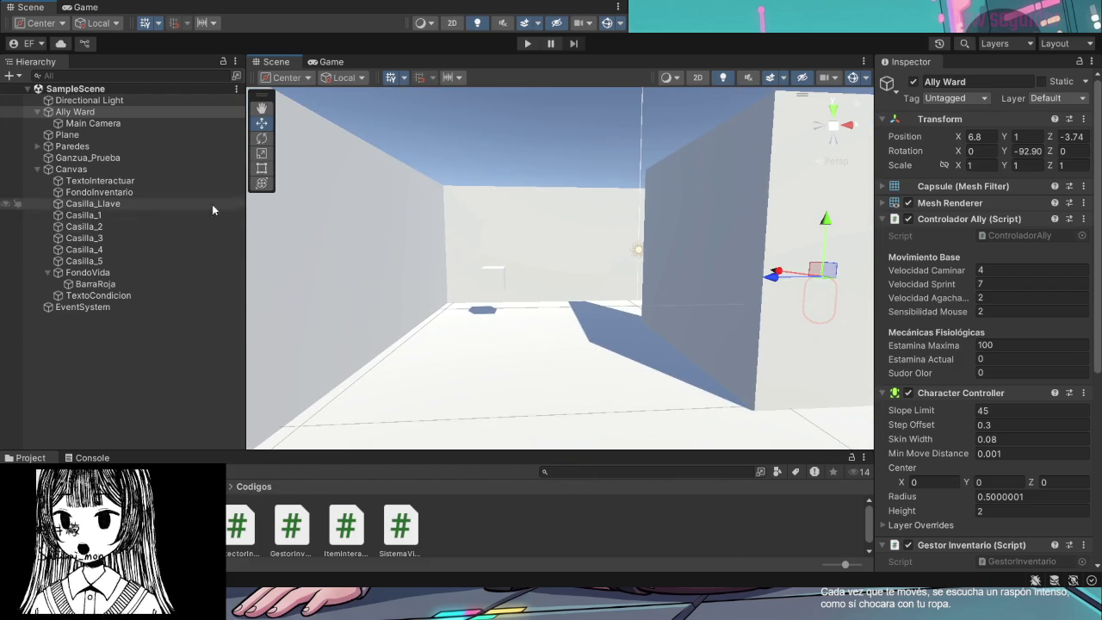
Fly the Scene view up to the white wall and raise the new capsule along its height axis
click(78, 334)
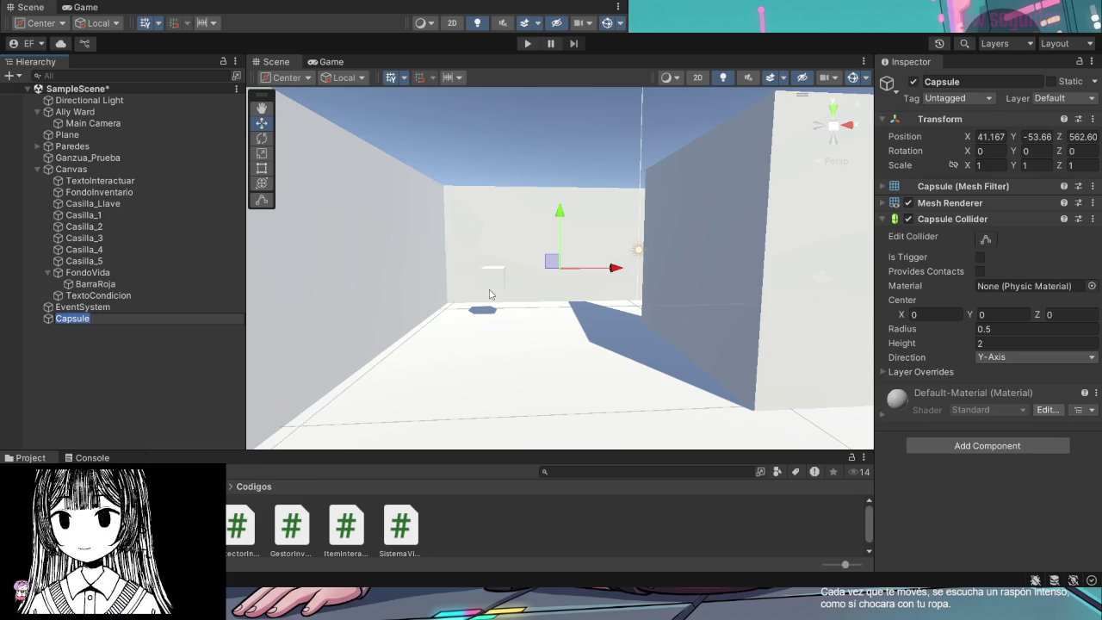
text(d)
drag(581, 187, 556, 174)
scroll(554, 173, down, 10)
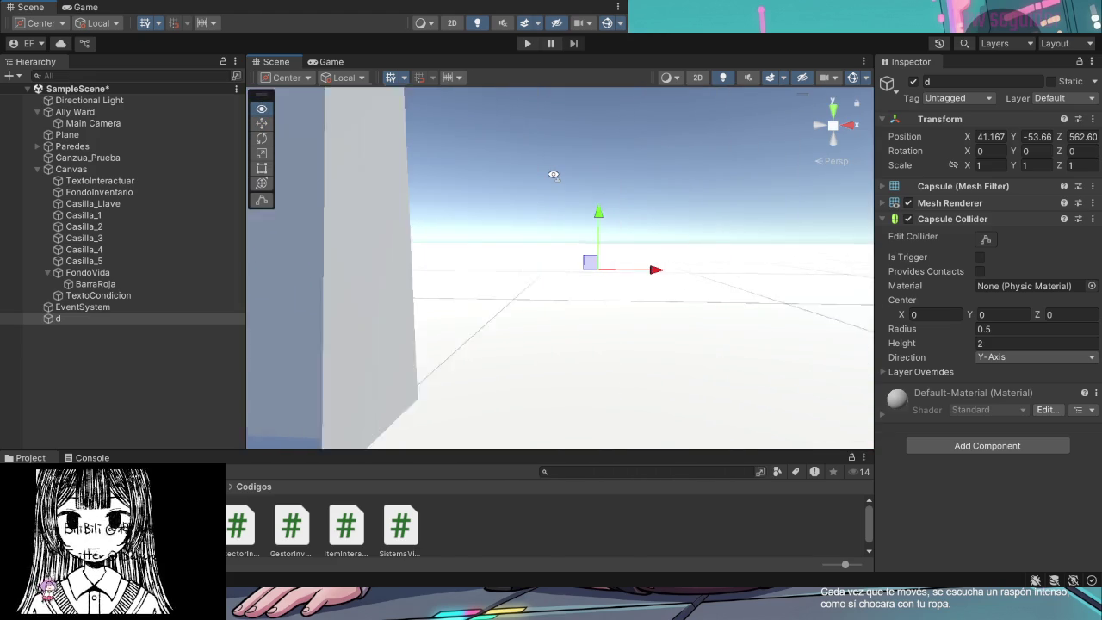
scroll(553, 178, up, 8)
mouse_move(680, 179)
mouse_down()
mouse_move(419, 59)
mouse_move(302, 32)
mouse_move(440, 52)
mouse_move(362, 146)
mouse_move(206, 239)
mouse_move(365, 213)
mouse_up()
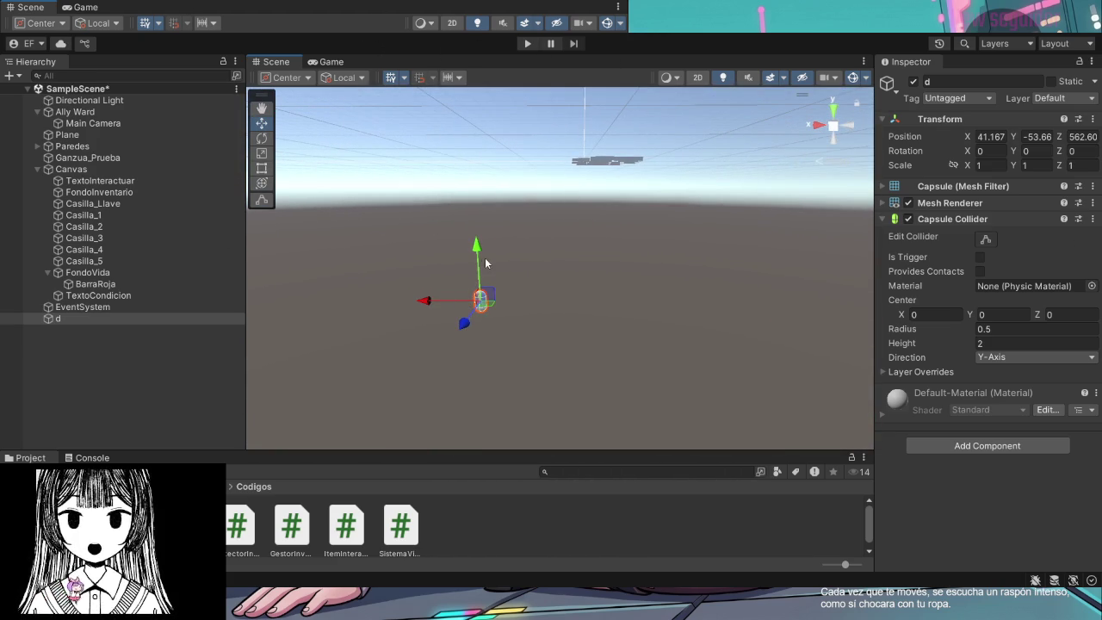
drag(486, 265, 499, 132)
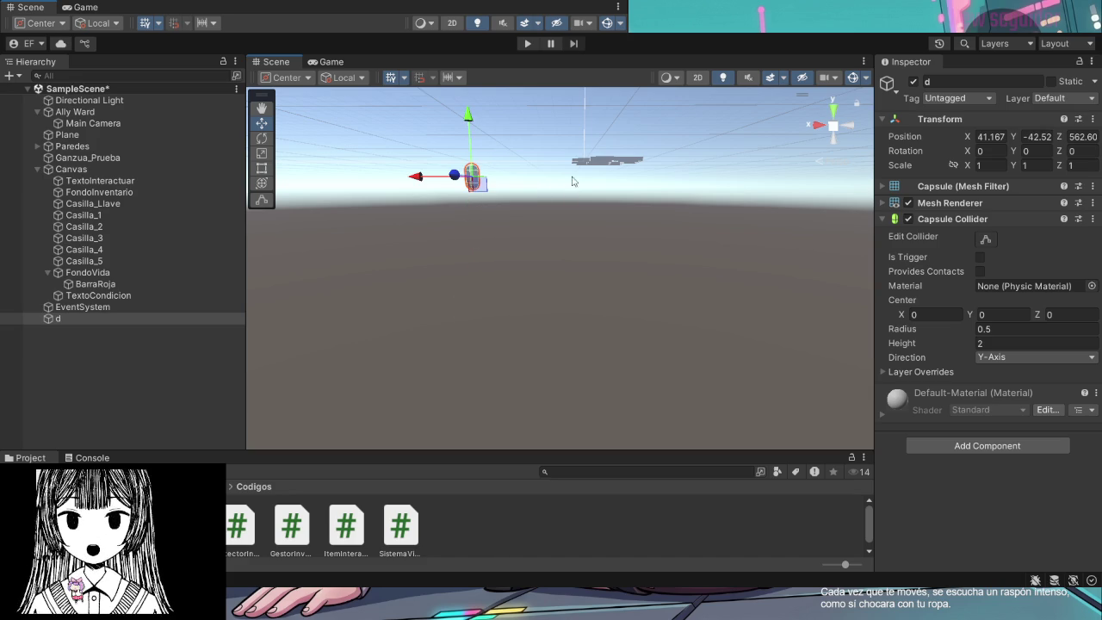
Check Ally Ward's position and set the capsule's X position to 6.8
click(105, 115)
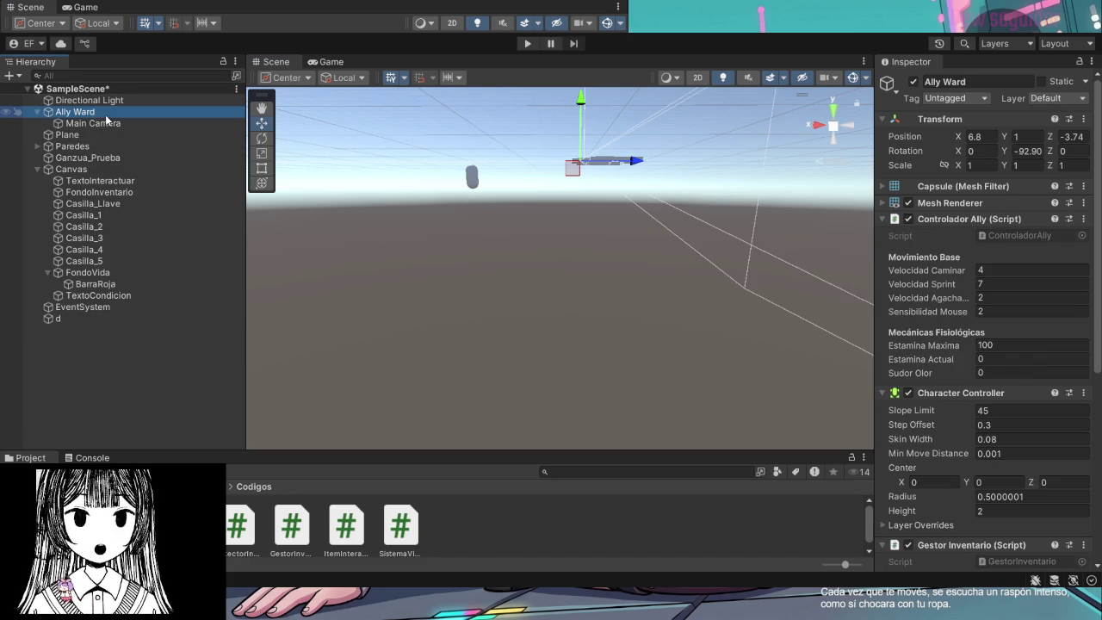
click(92, 319)
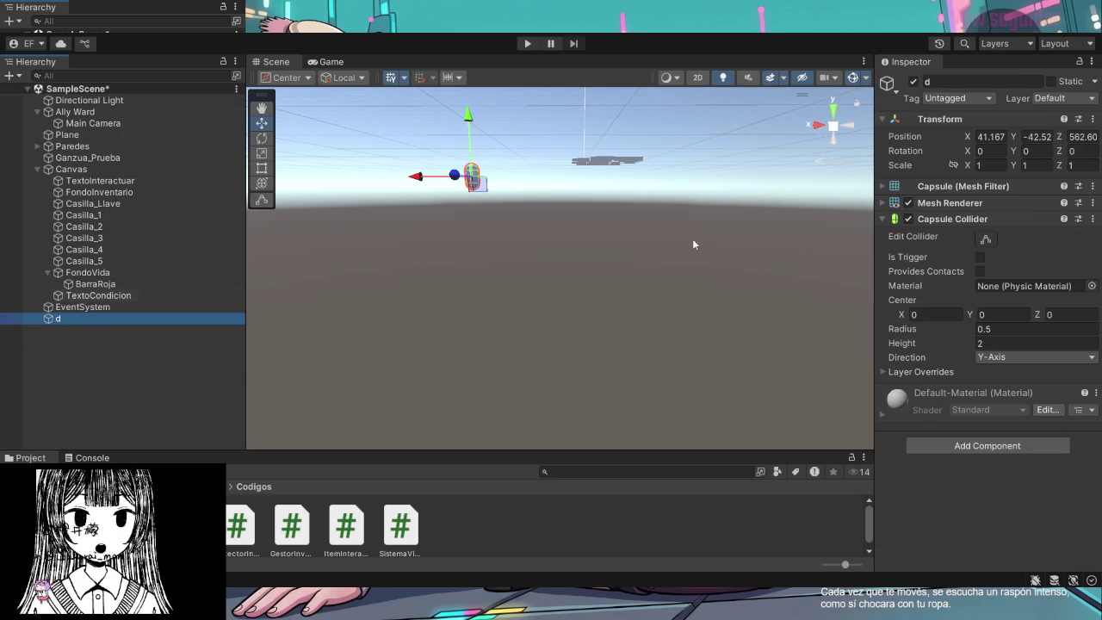
click(992, 137)
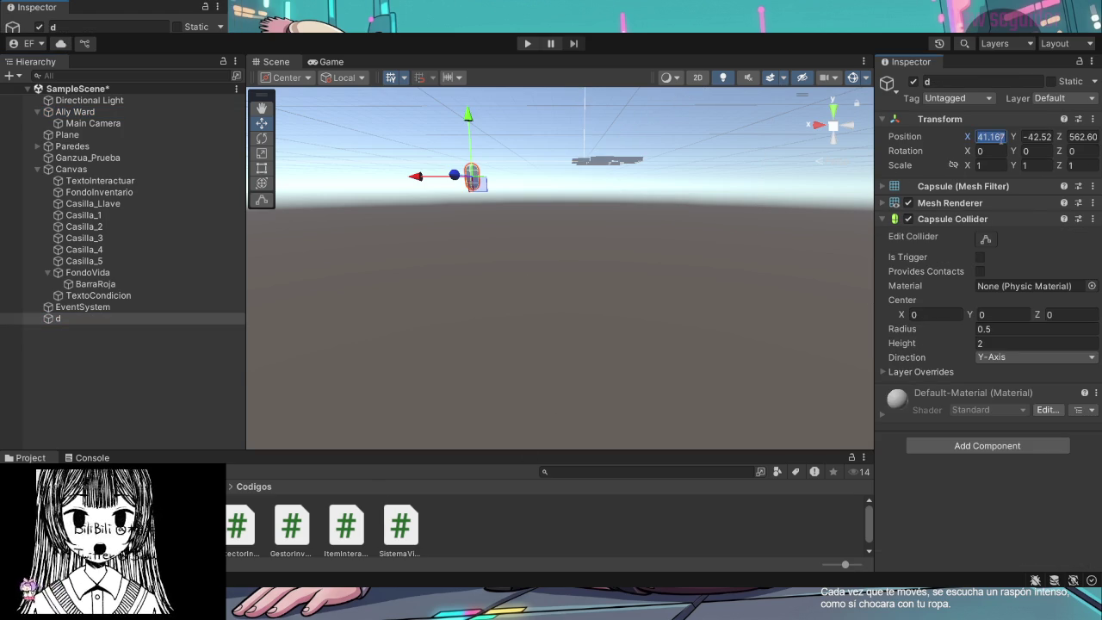
text(6.8)
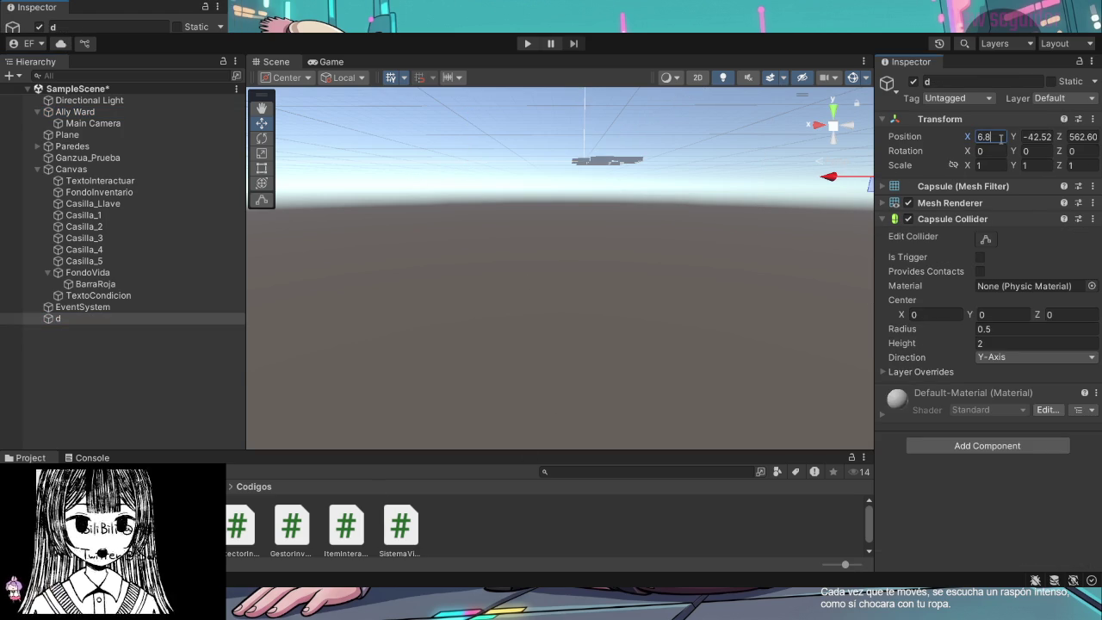
key(Return)
key(f)
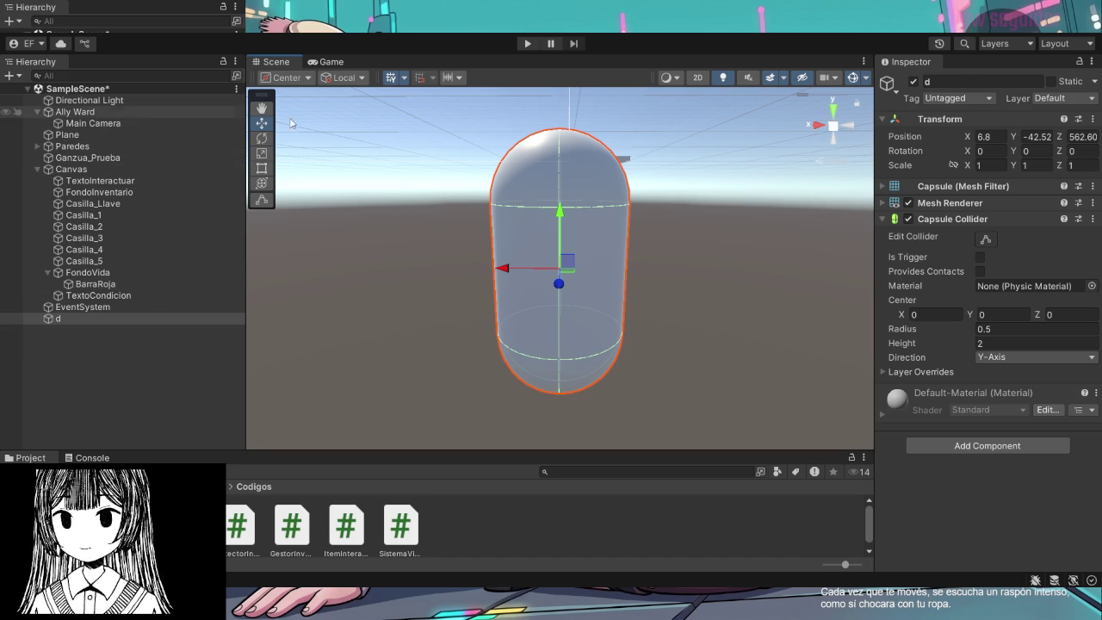
Rename the capsule to FearField
click(950, 80)
text(G)
key(BackSpace)
text(FearField)
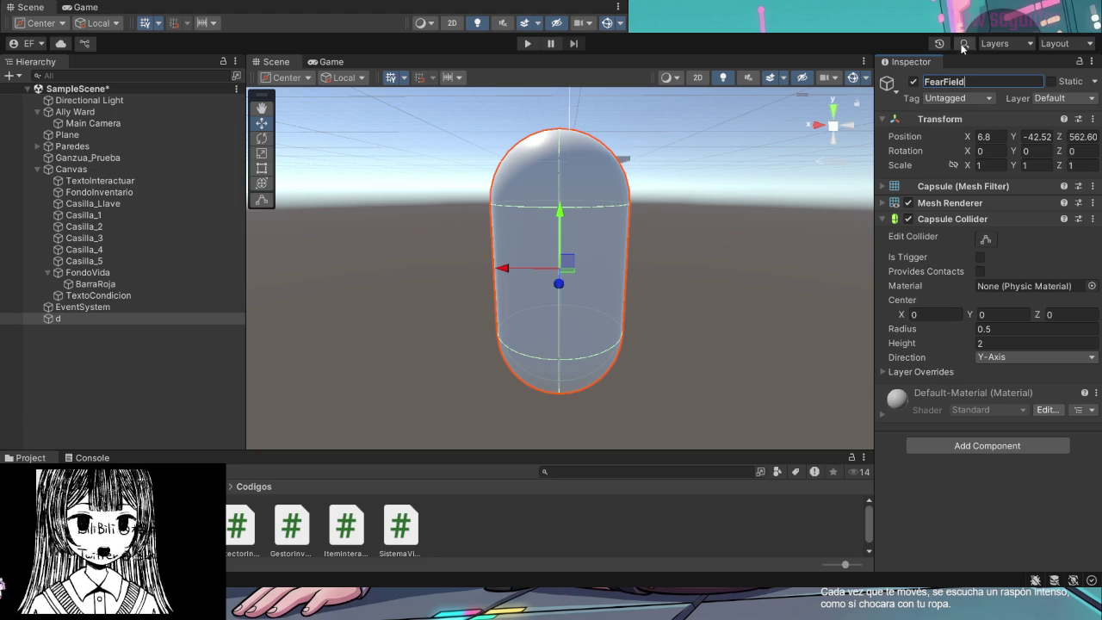
click(170, 332)
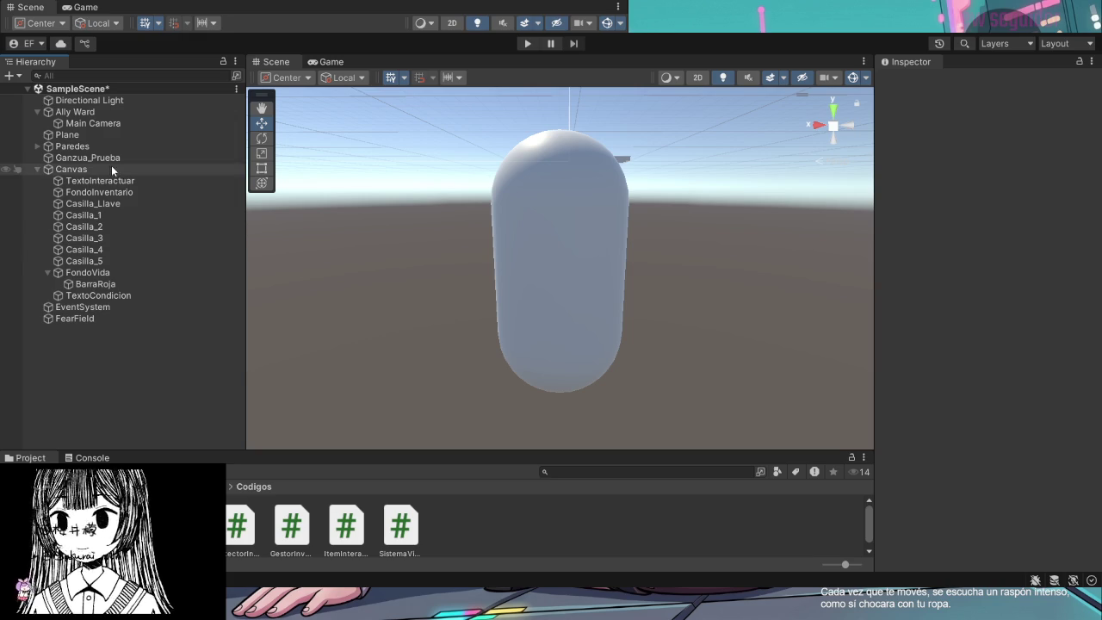
Set FearField's Y position to 2 and frame it in the Scene view
click(101, 113)
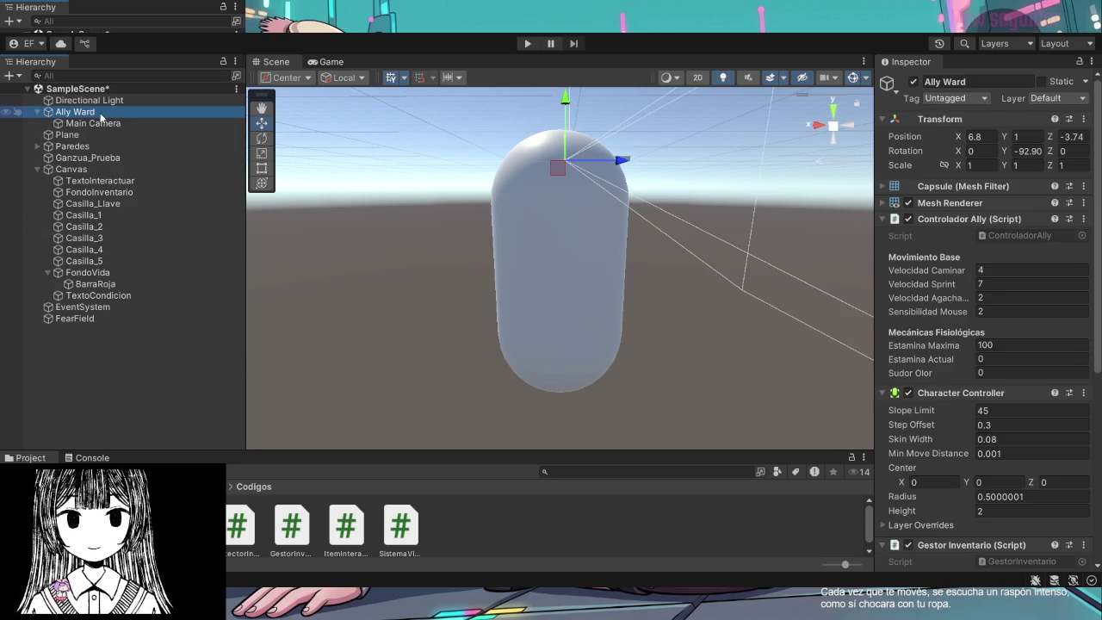
click(81, 319)
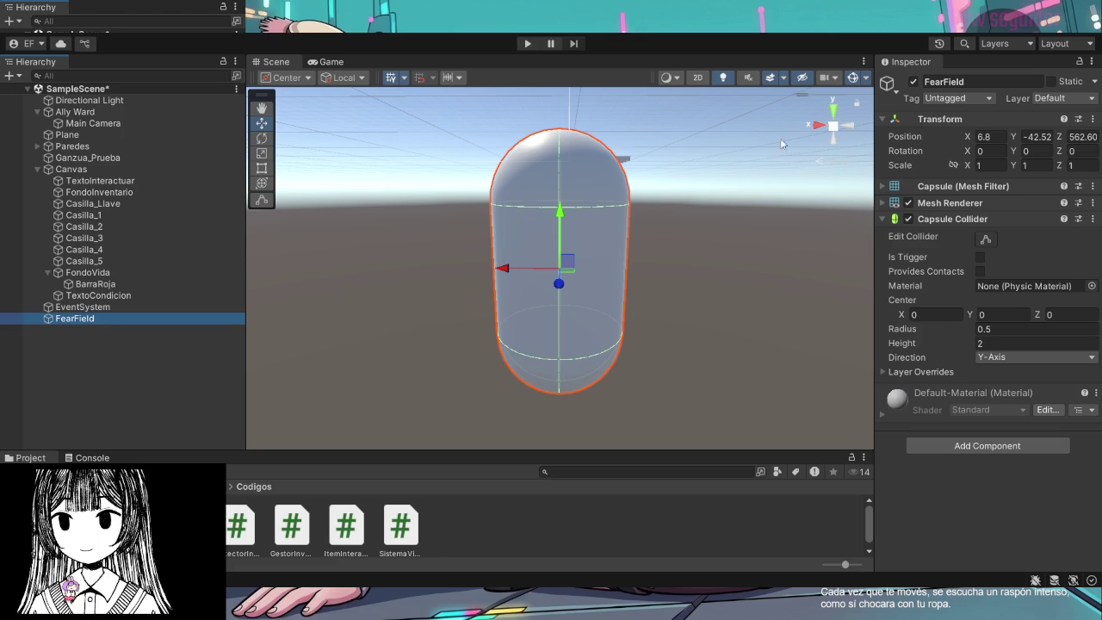
click(1037, 137)
text(1)
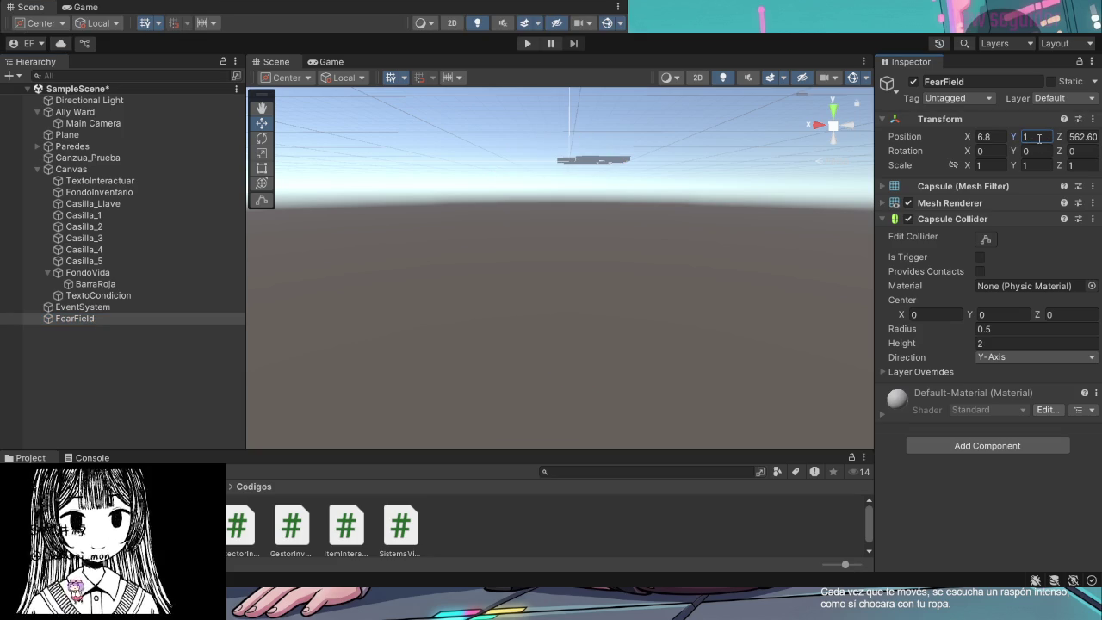
key(BackSpace)
text(2)
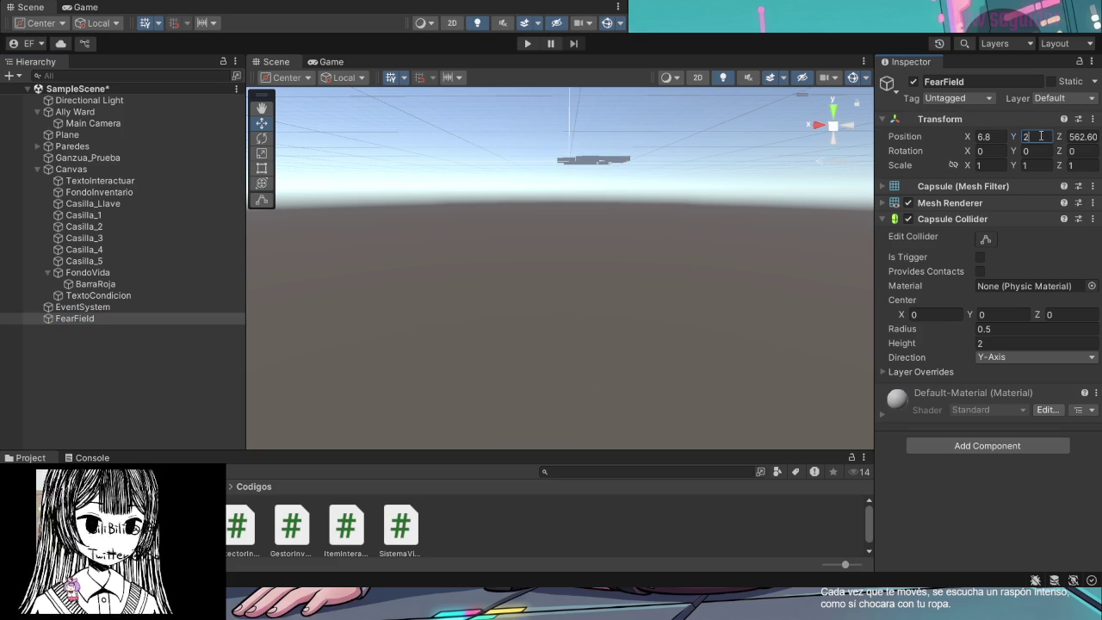
key(Return)
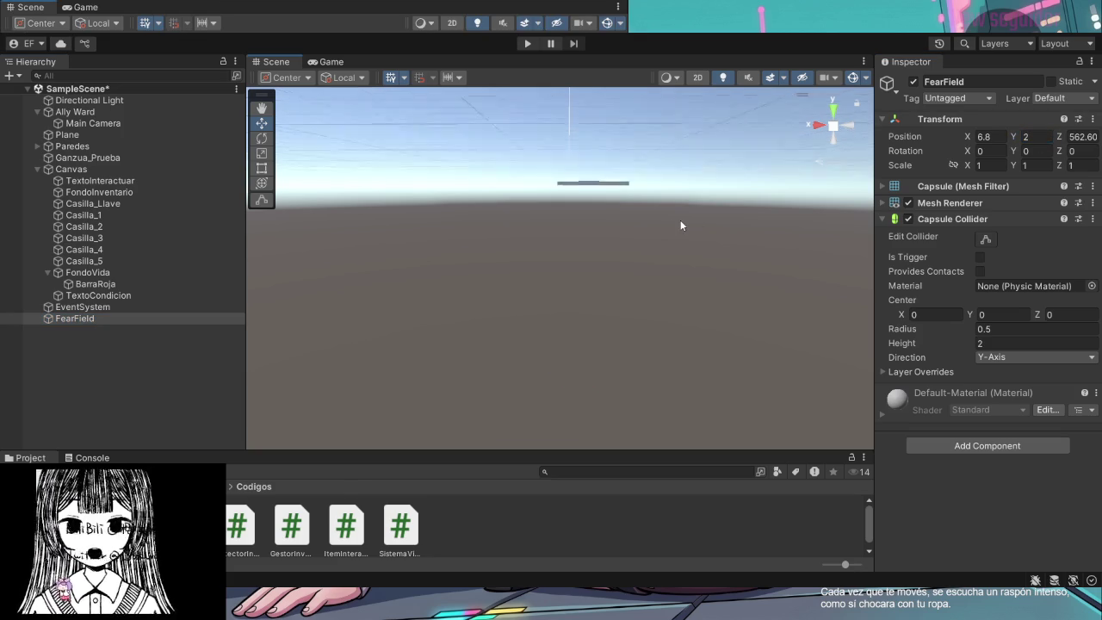
key(f)
drag(672, 224, 884, 182)
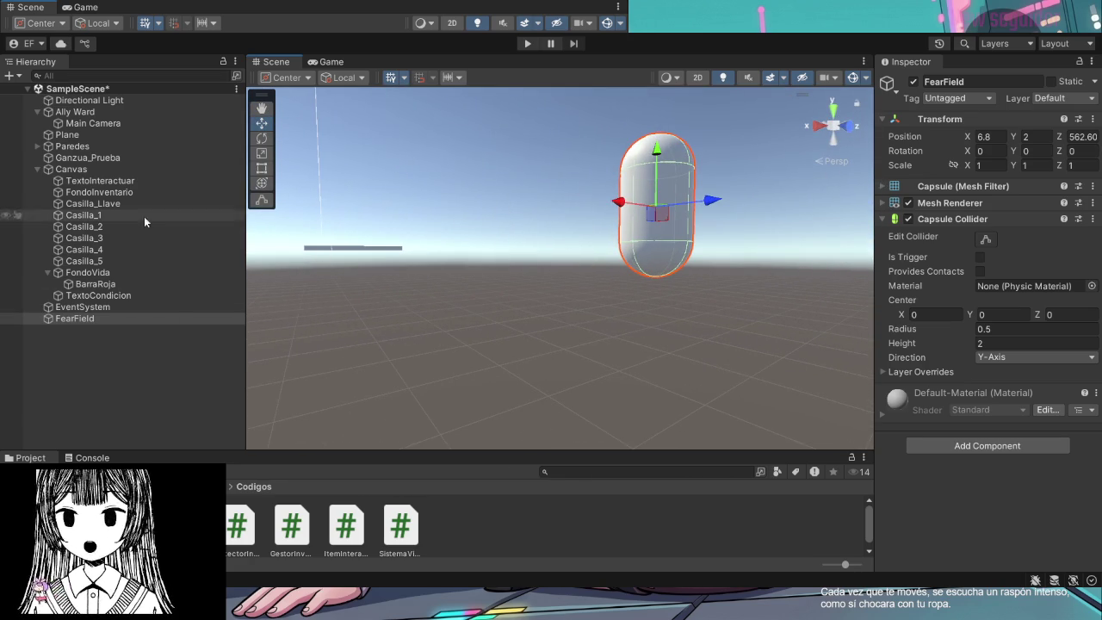
Compare with Ally Ward's position and set FearField's Z position to -4
click(99, 113)
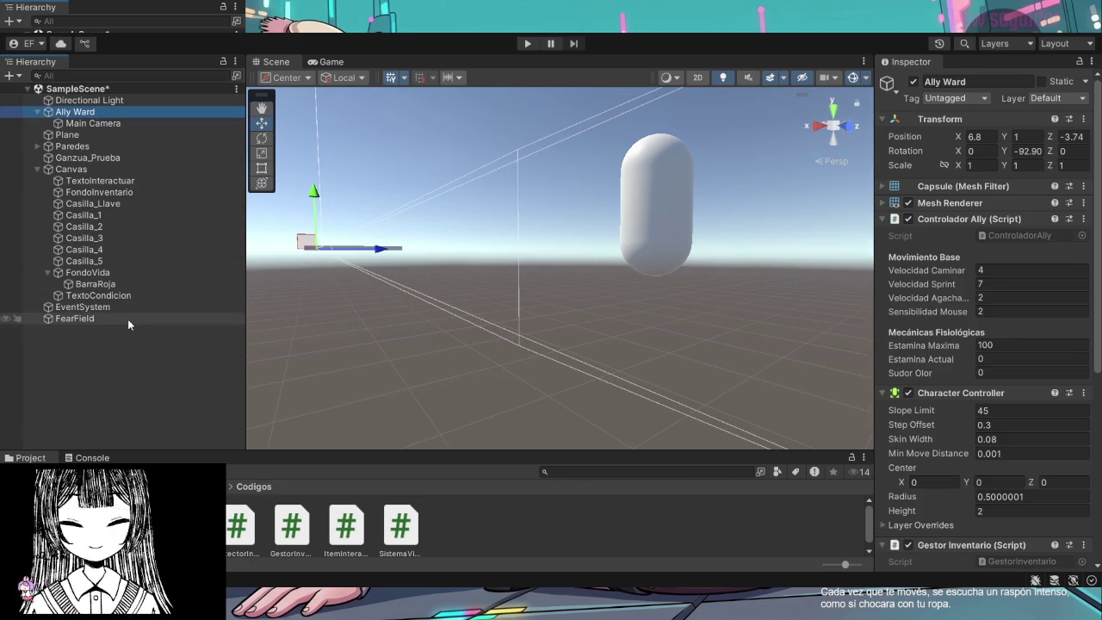
click(127, 319)
click(1083, 137)
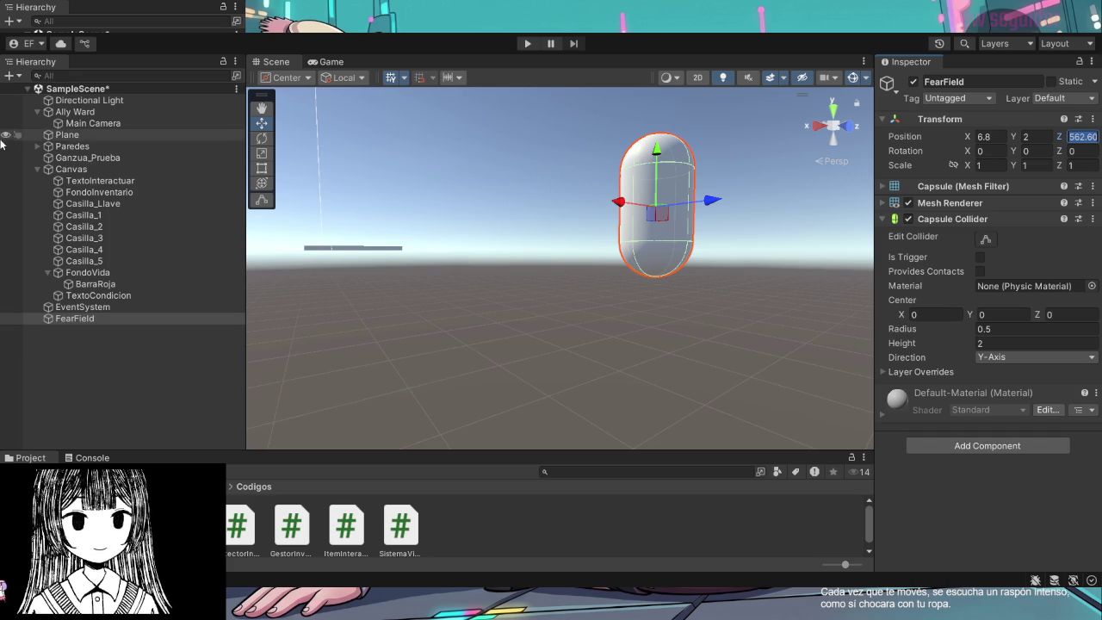
click(76, 112)
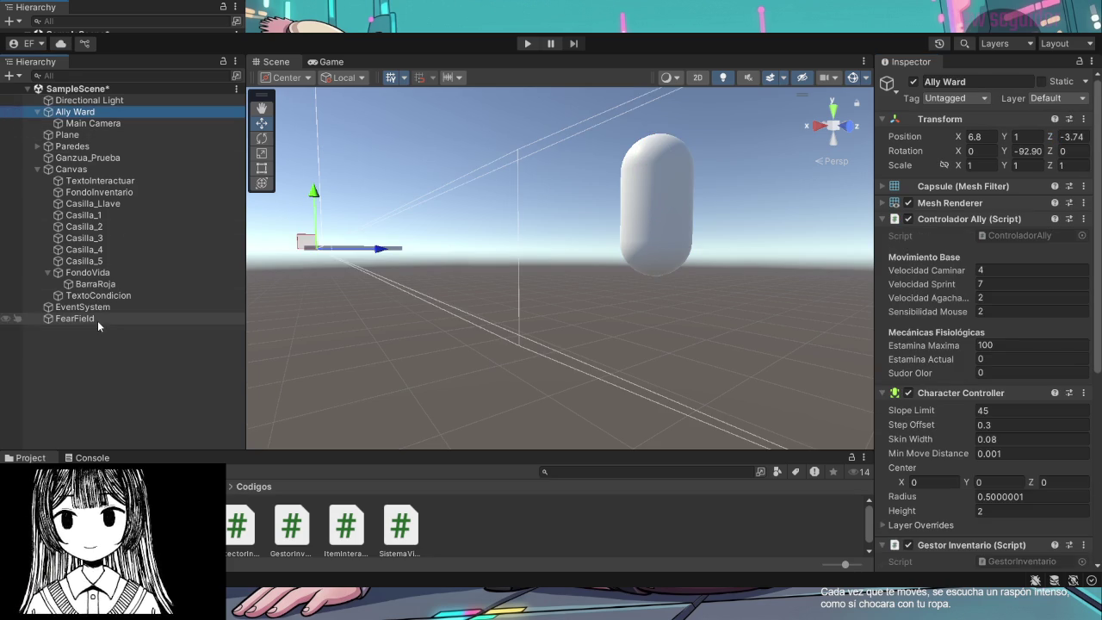
click(98, 319)
click(1085, 137)
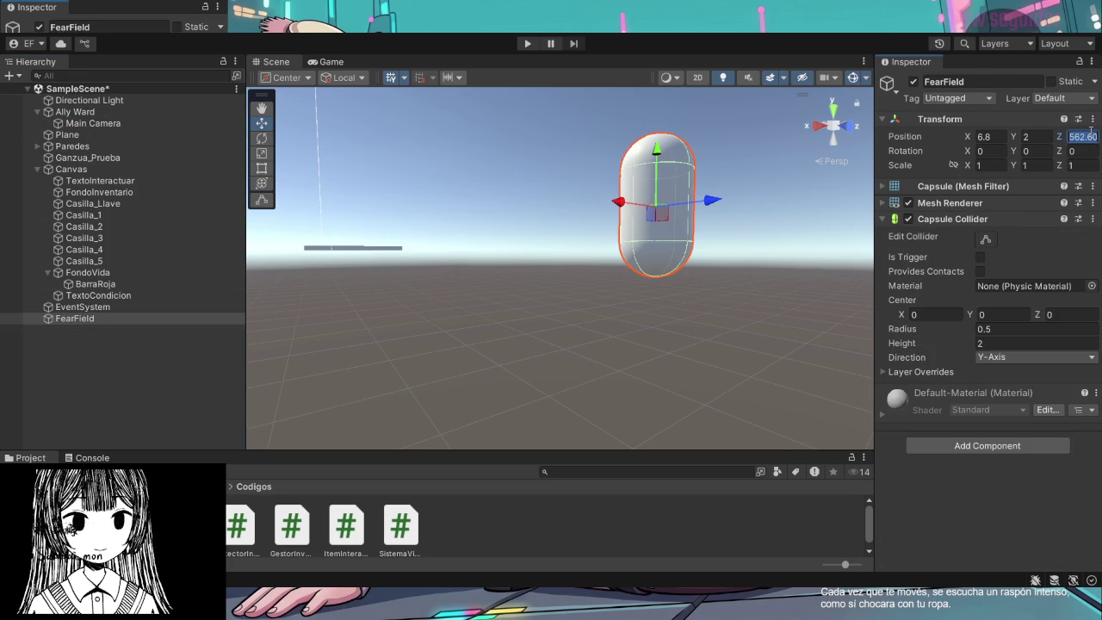
text(-4)
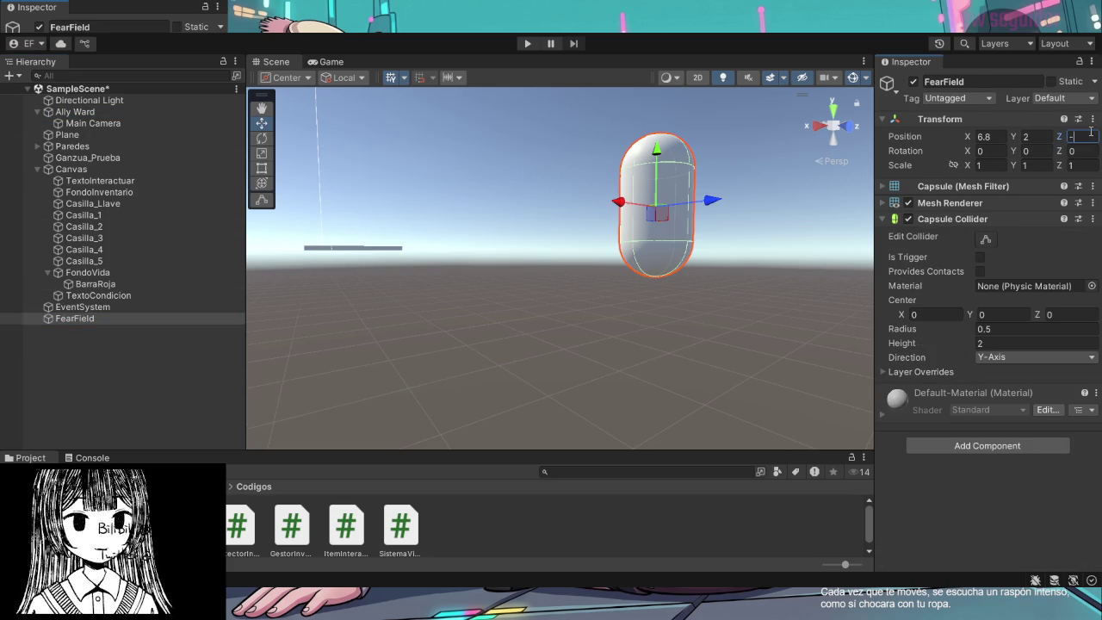
key(Return)
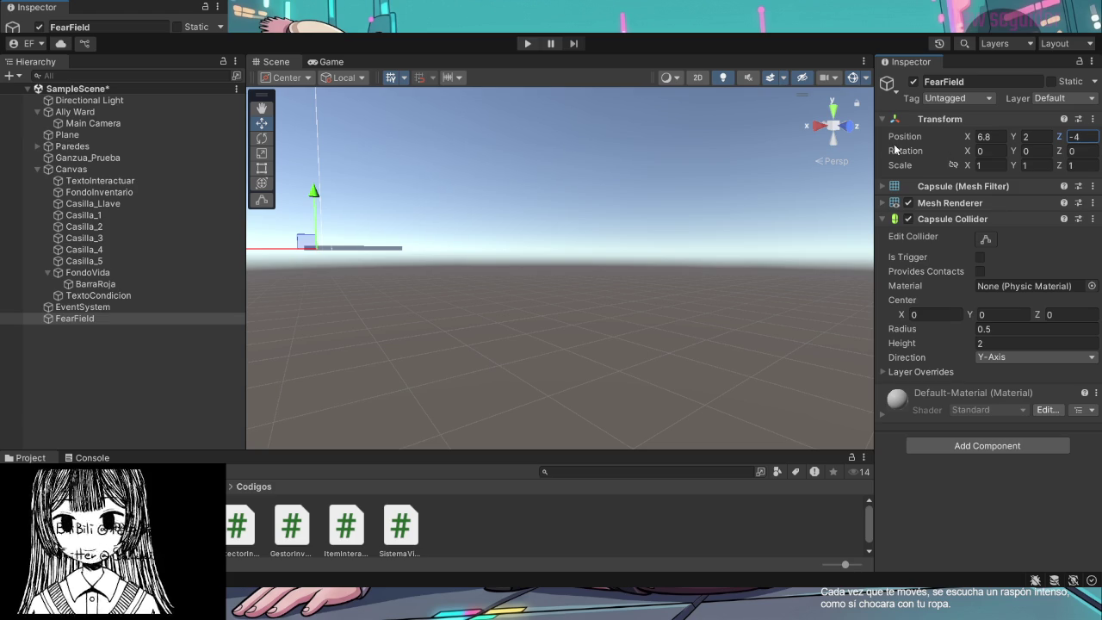
key(f)
mouse_move(620, 137)
mouse_down()
mouse_move(671, 177)
mouse_move(664, 136)
mouse_move(917, 404)
mouse_move(936, 338)
mouse_move(508, 395)
mouse_up()
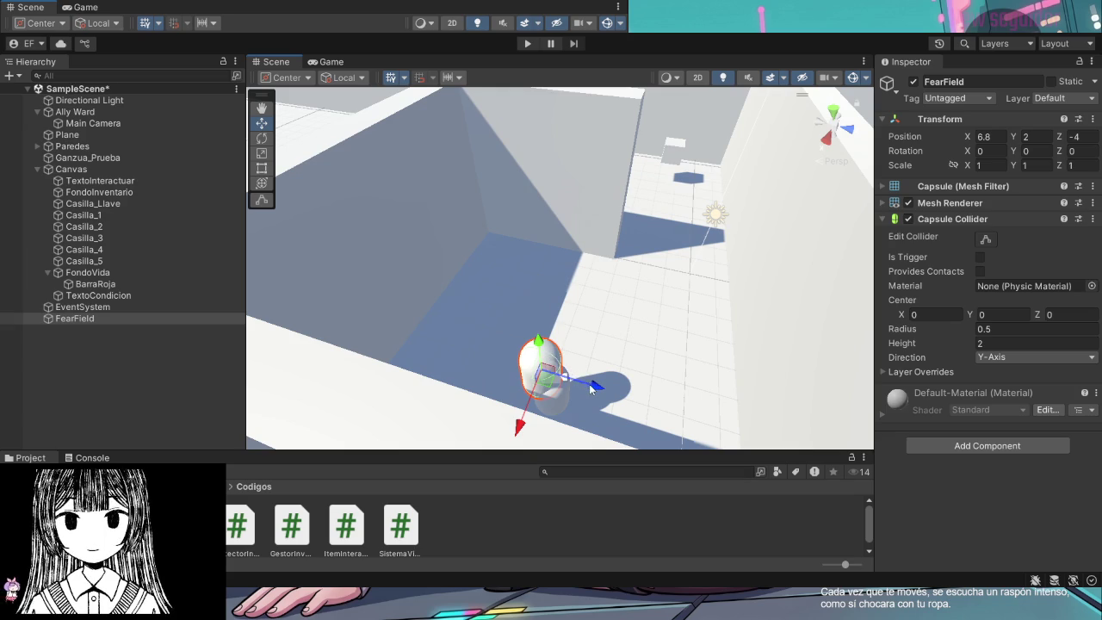
Drag FearField with the move gizmo along Z and X toward the wall
drag(581, 380, 638, 383)
mouse_move(594, 444)
mouse_down()
mouse_move(630, 213)
mouse_move(677, 138)
mouse_move(566, 379)
mouse_up()
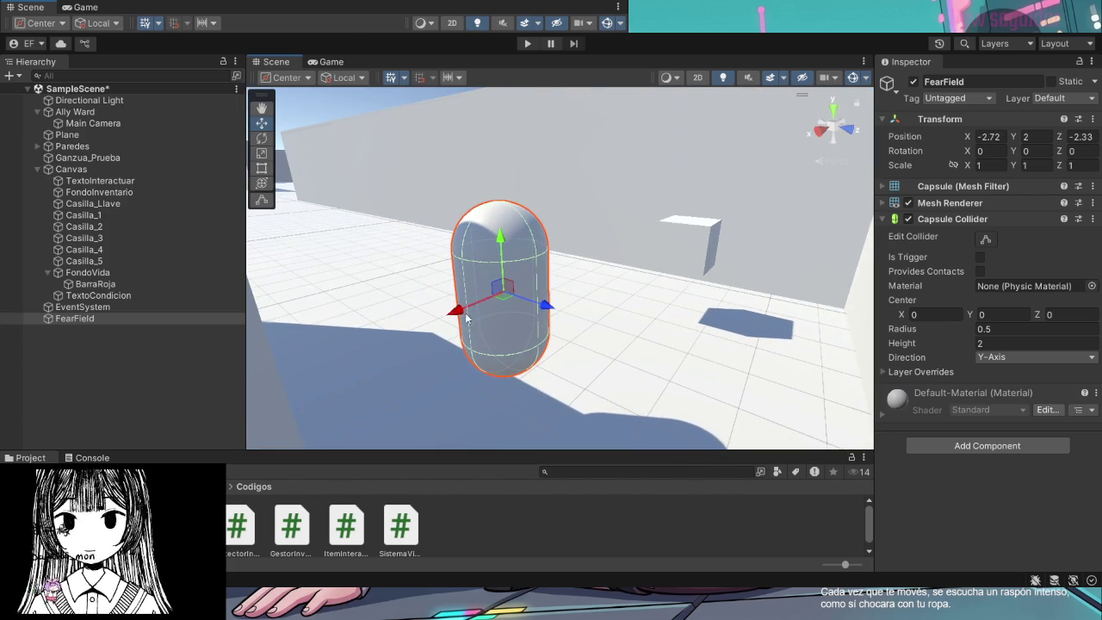
mouse_move(546, 305)
mouse_down()
mouse_move(347, 276)
mouse_move(592, 234)
mouse_move(544, 229)
mouse_up()
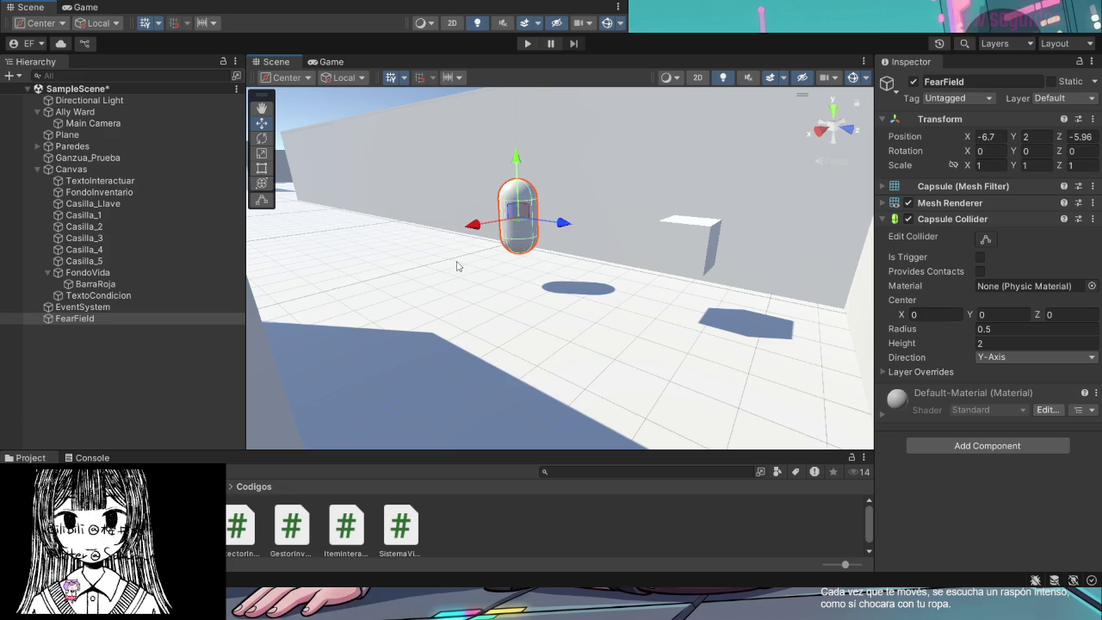
click(498, 306)
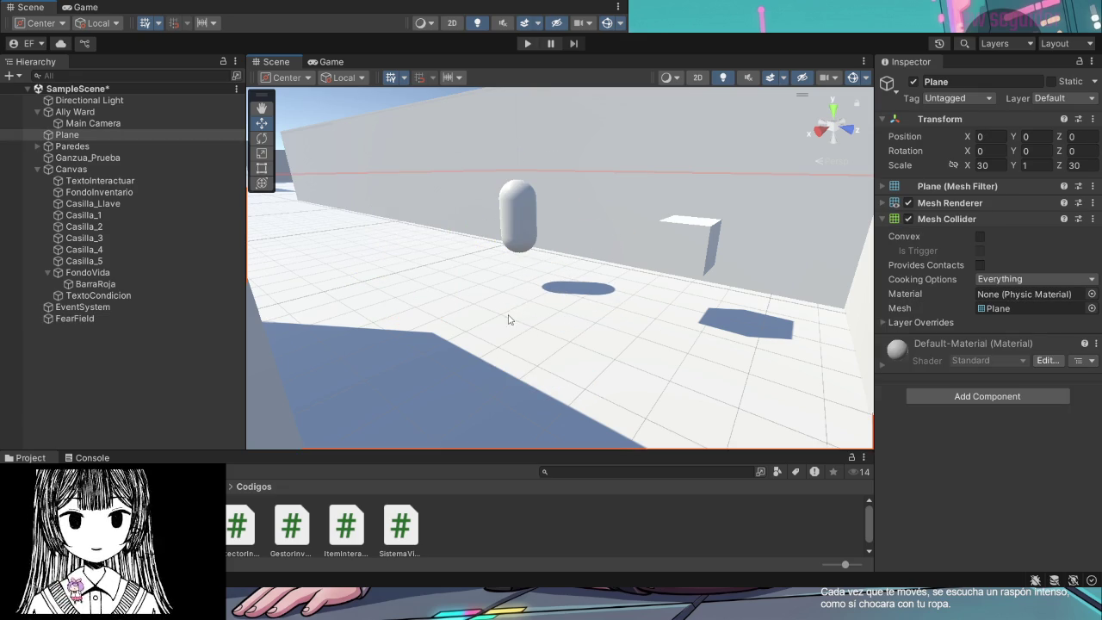
click(519, 204)
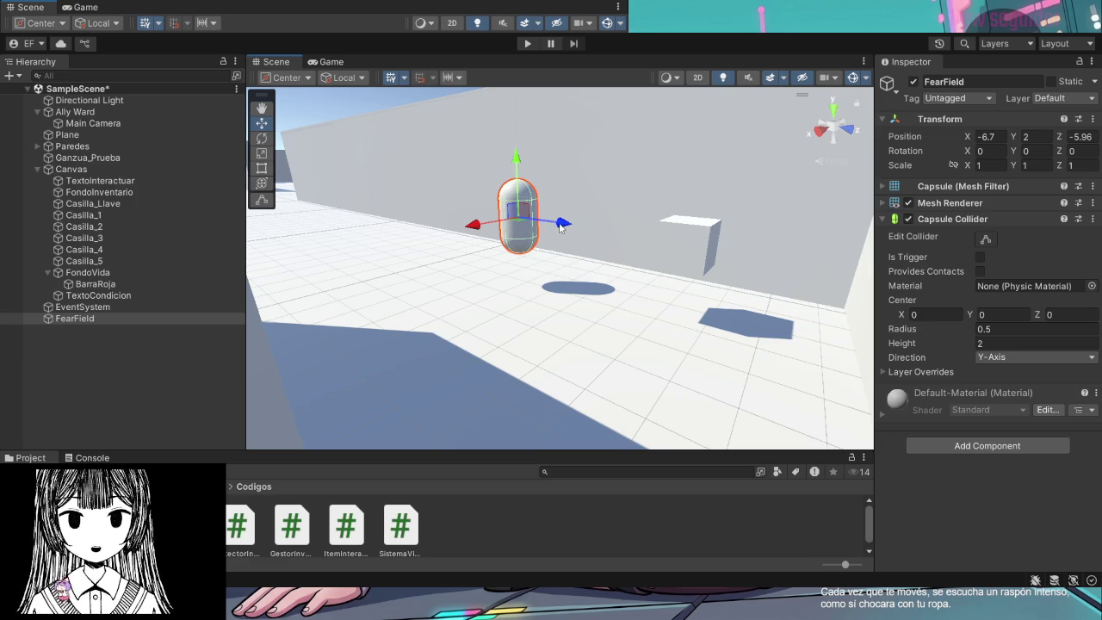
drag(520, 177, 517, 164)
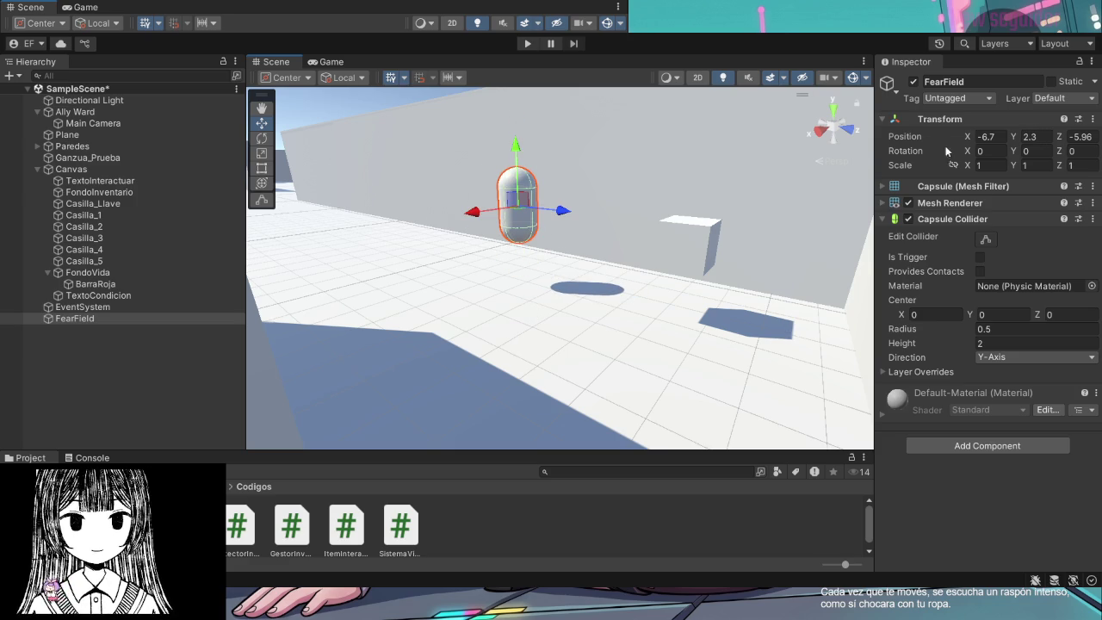
Set FearField's Y position to 1 so it rests on the floor
click(1047, 136)
text(0)
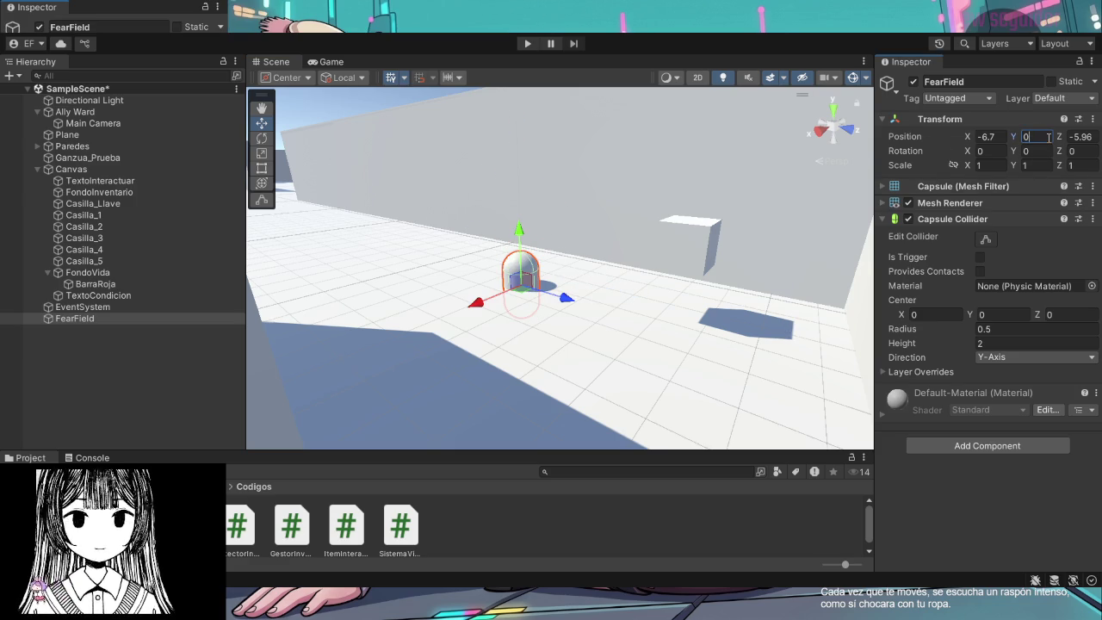
key(BackSpace)
text(1)
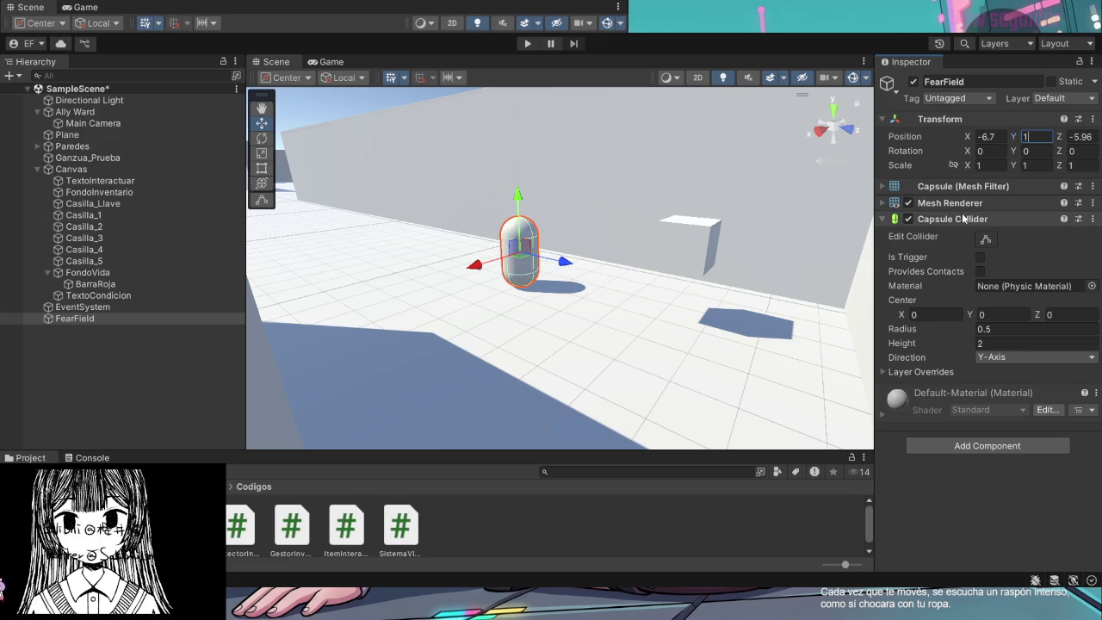
key(Return)
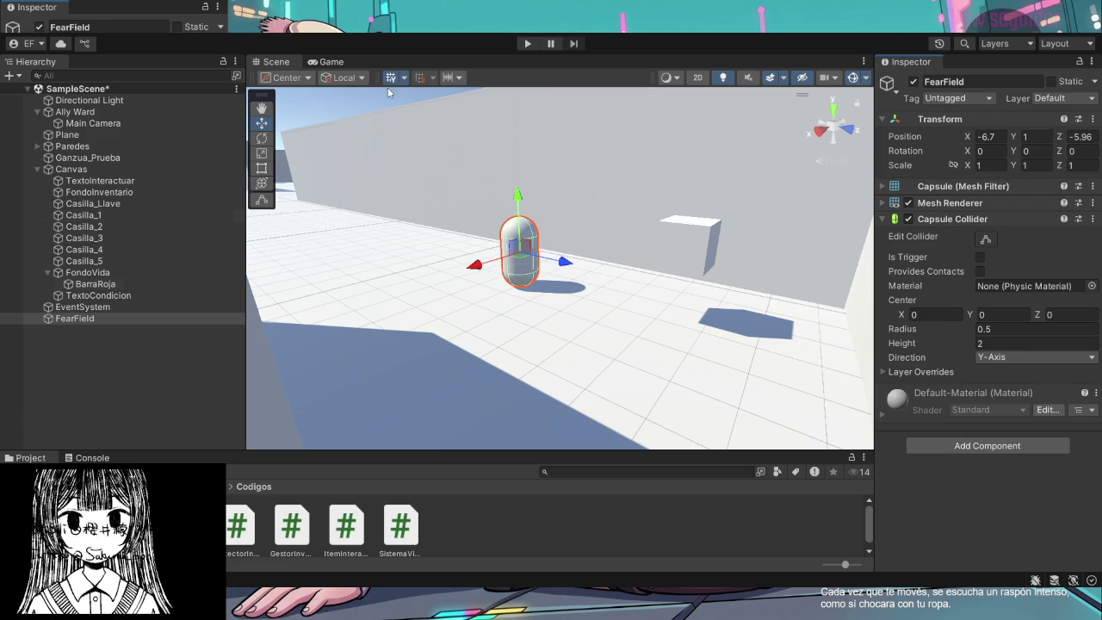
click(699, 190)
click(505, 260)
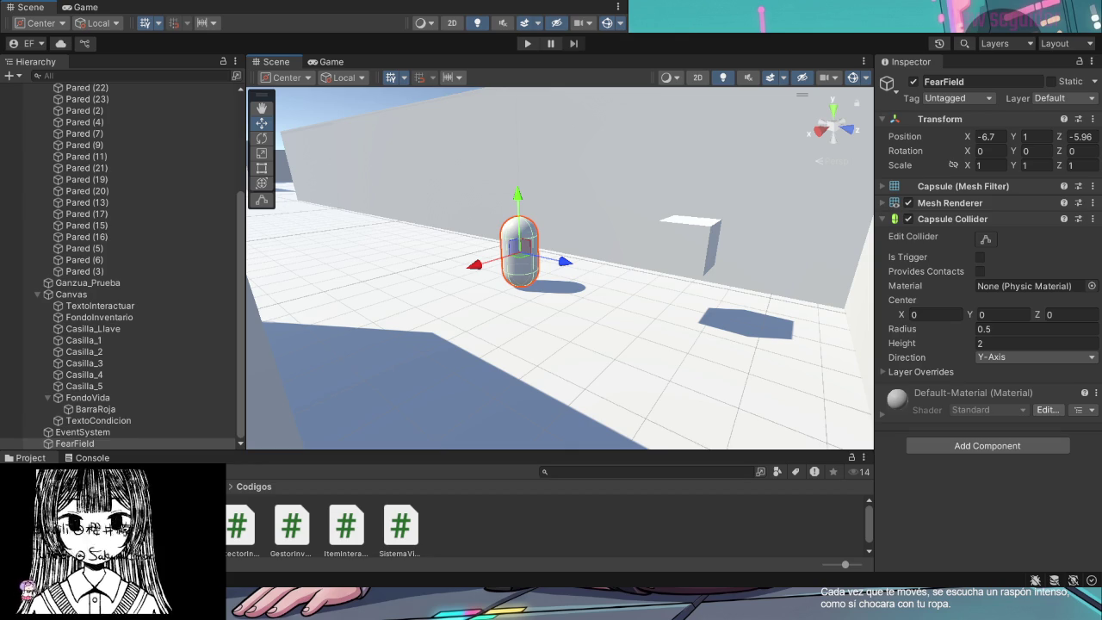
Rename FearField to Cubo_Peligro and collapse its Capsule Collider settings
click(982, 81)
text(Cubo_Peligro)
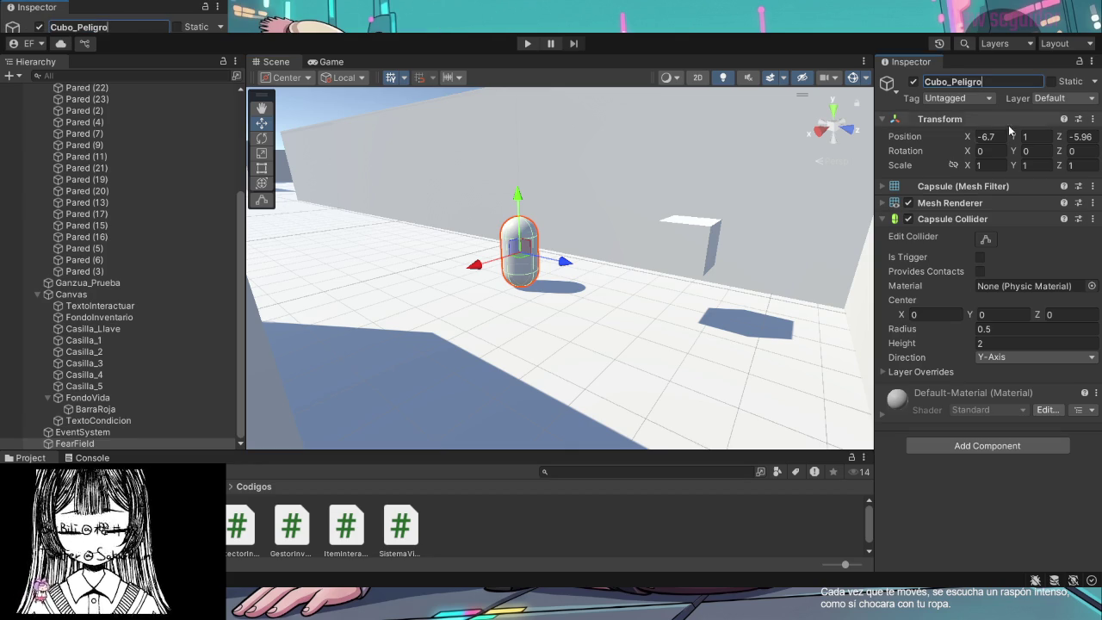
key(Return)
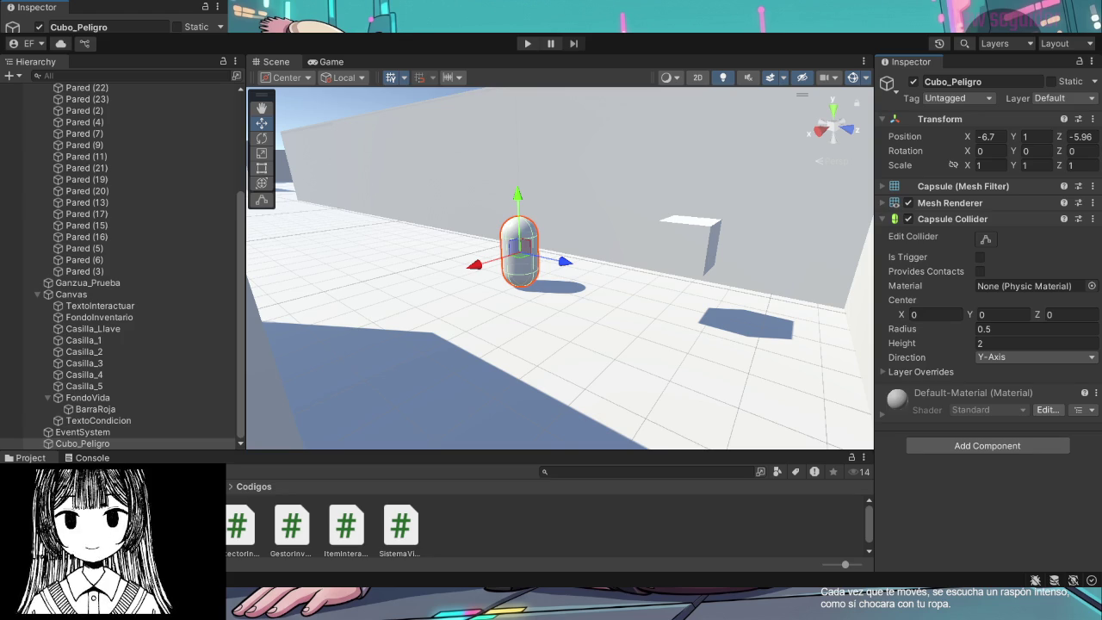
click(883, 219)
Make Cubo_Peligro's Capsule Collider a trigger and select the Codigos folder
click(882, 219)
click(883, 203)
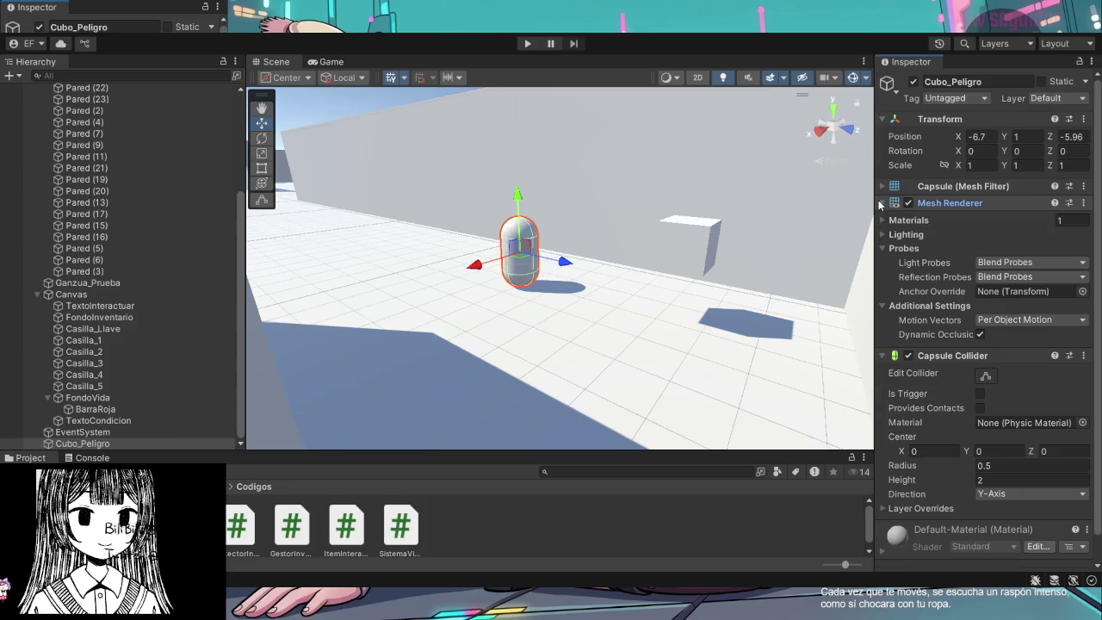
click(882, 187)
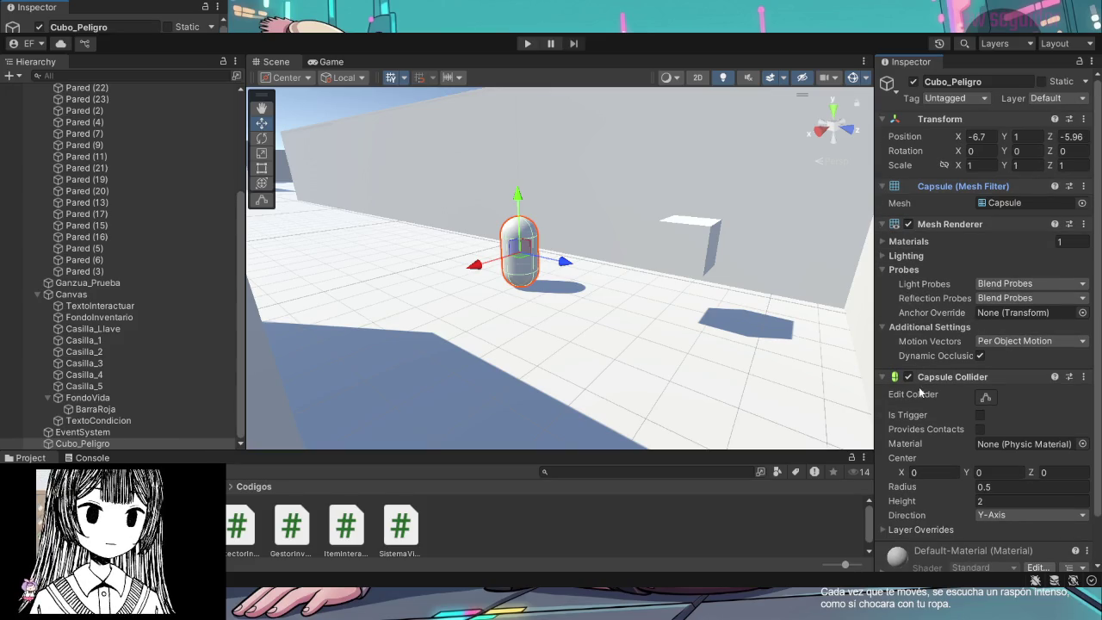
scroll(920, 391, down, 2)
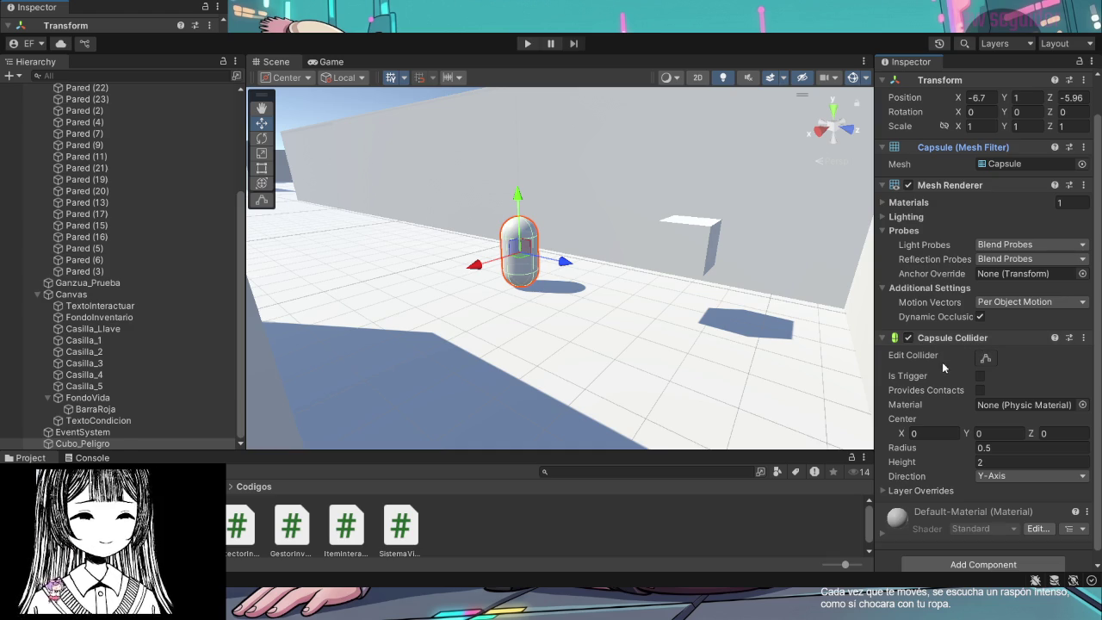
click(980, 376)
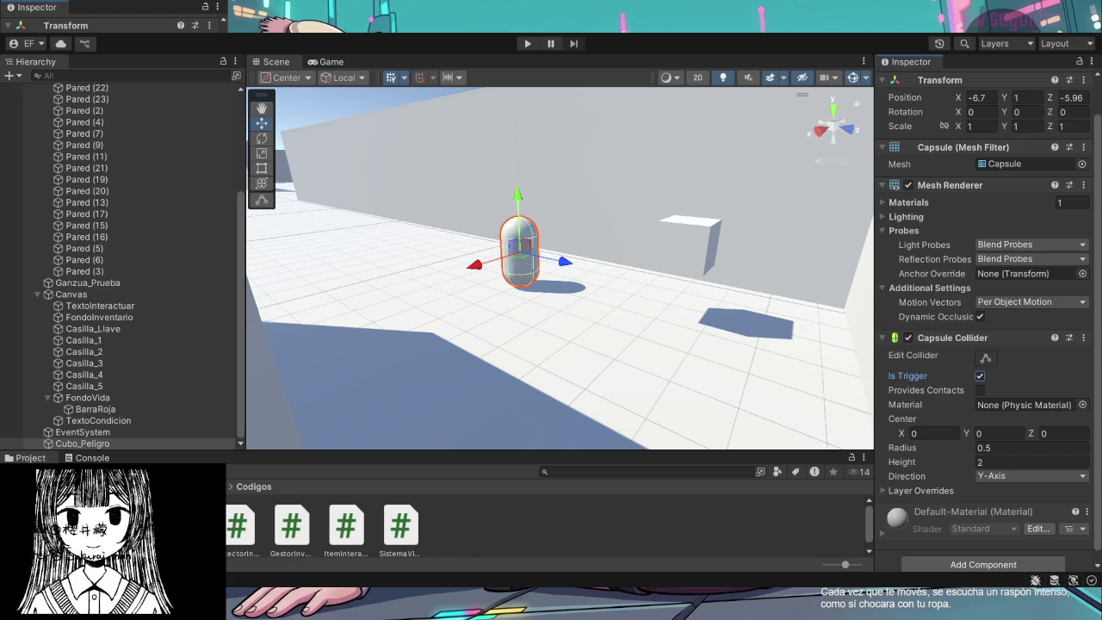
click(465, 524)
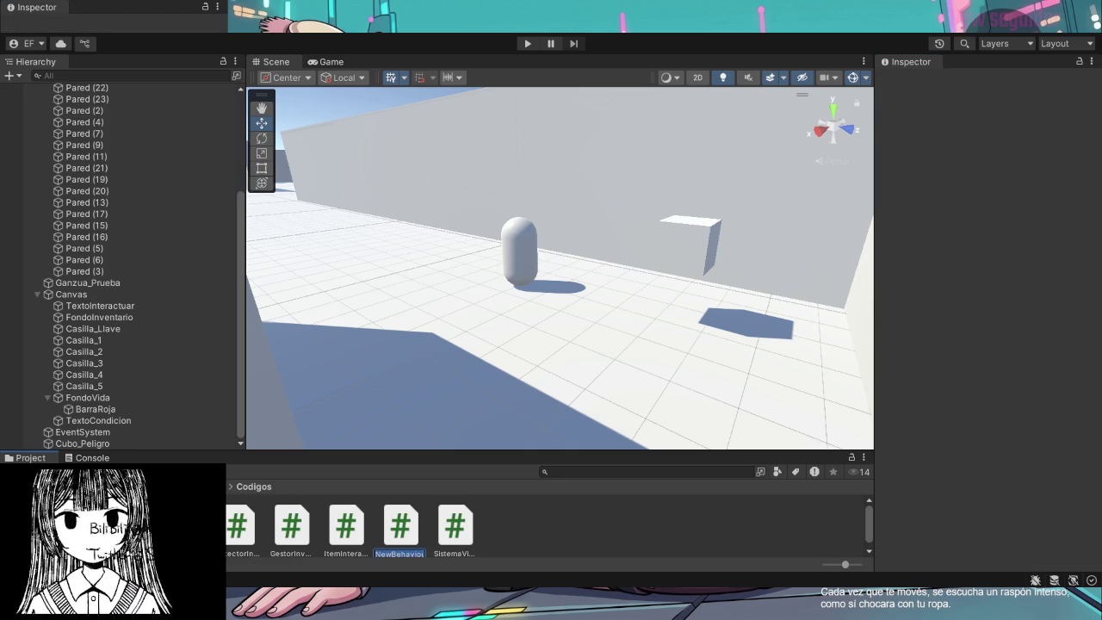
Name the script CuboDanoProgresivo and attach it to Cubo_Peligro with Danio Por Segundo 15
text(CuboDanoProgresivo)
key(Return)
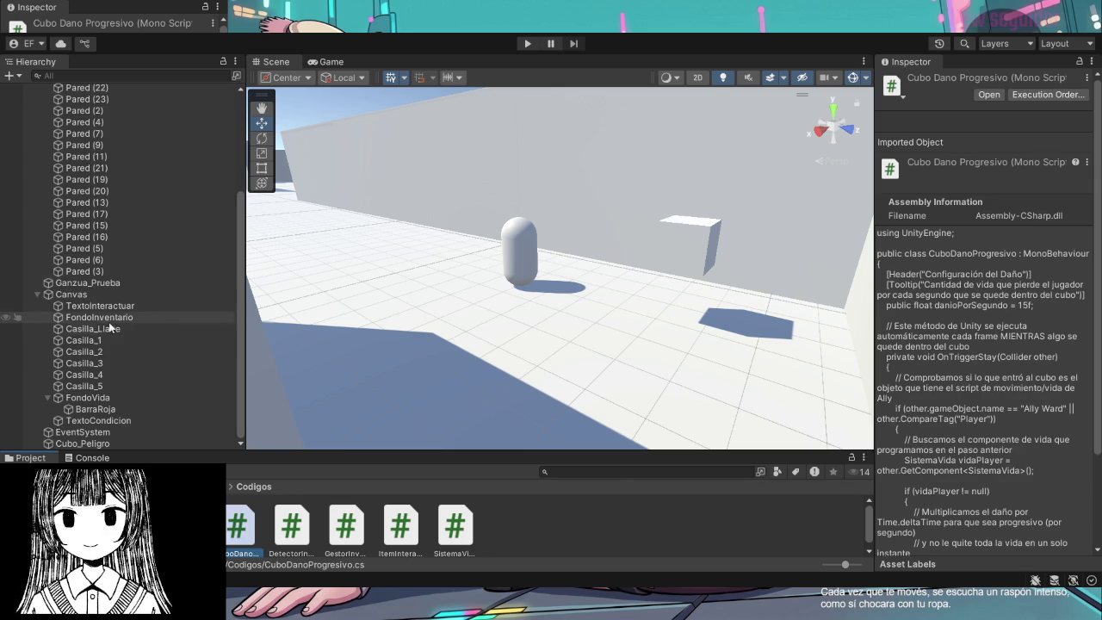
scroll(87, 311, up, 5)
click(37, 125)
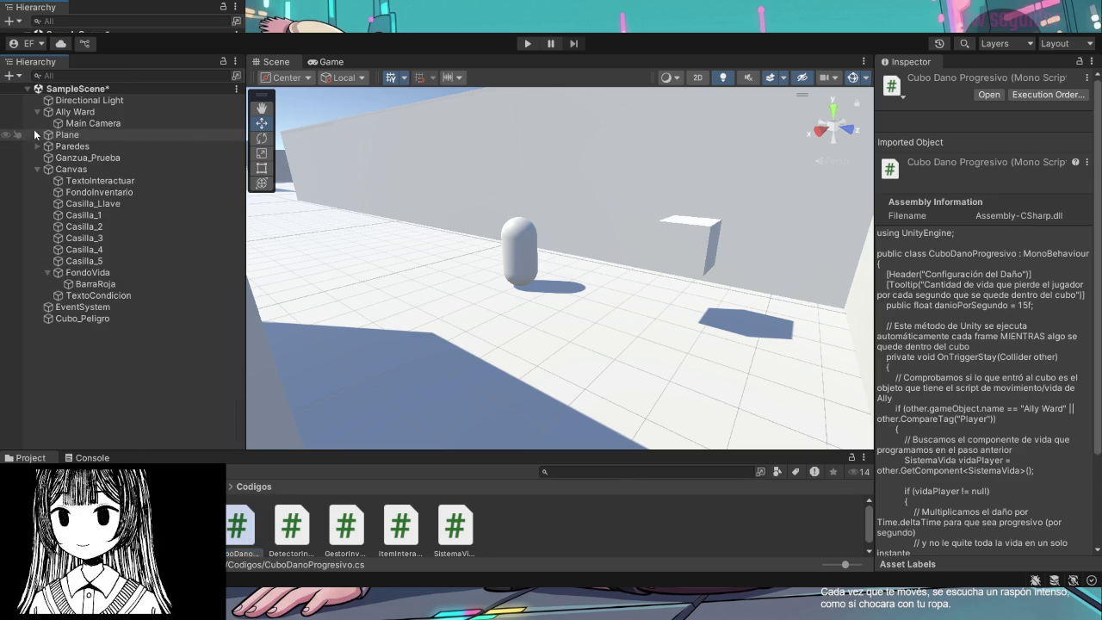
click(101, 320)
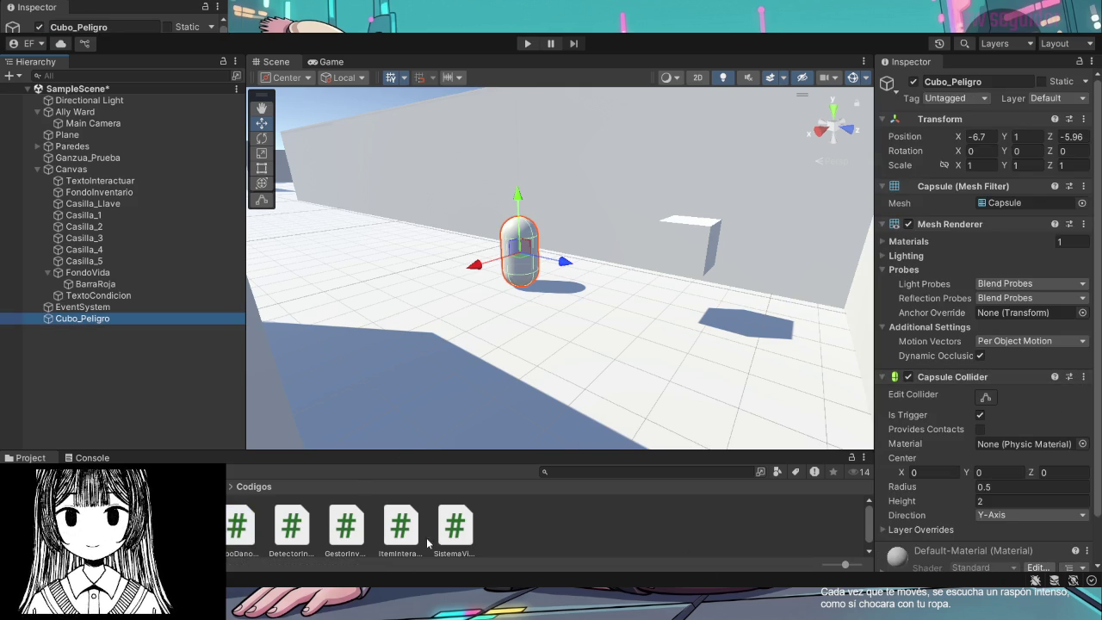
click(243, 534)
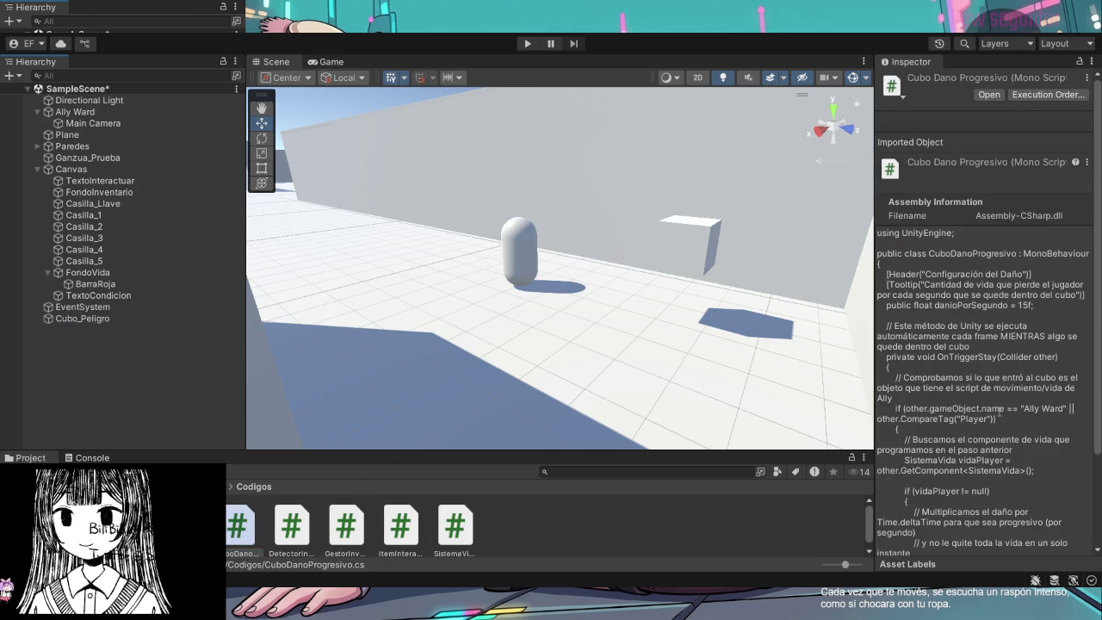
click(65, 319)
scroll(999, 335, down, 5)
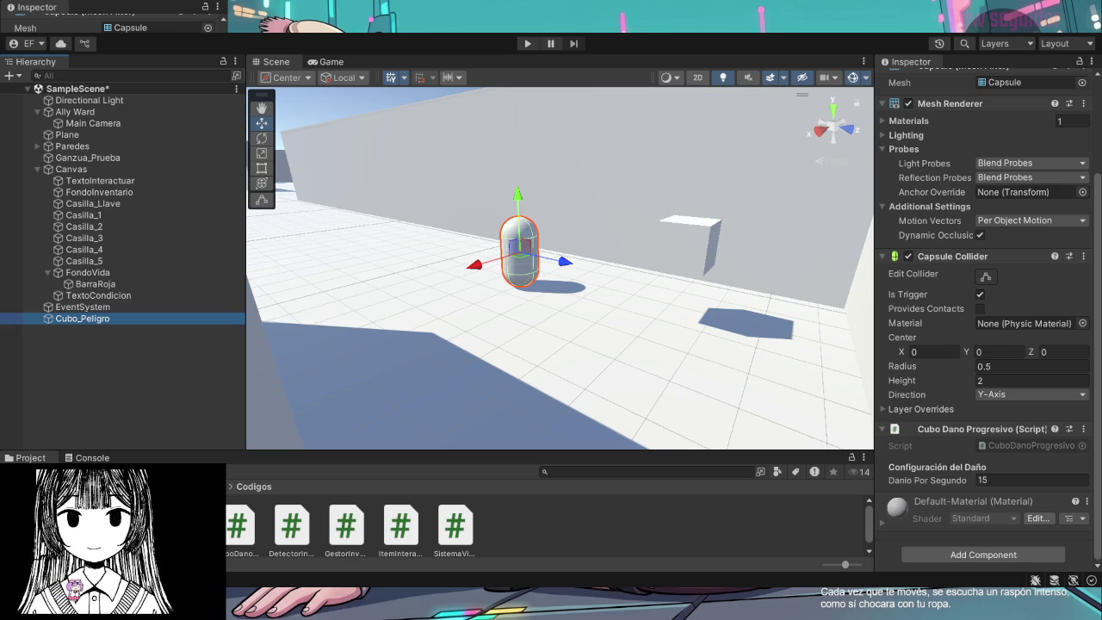
click(124, 112)
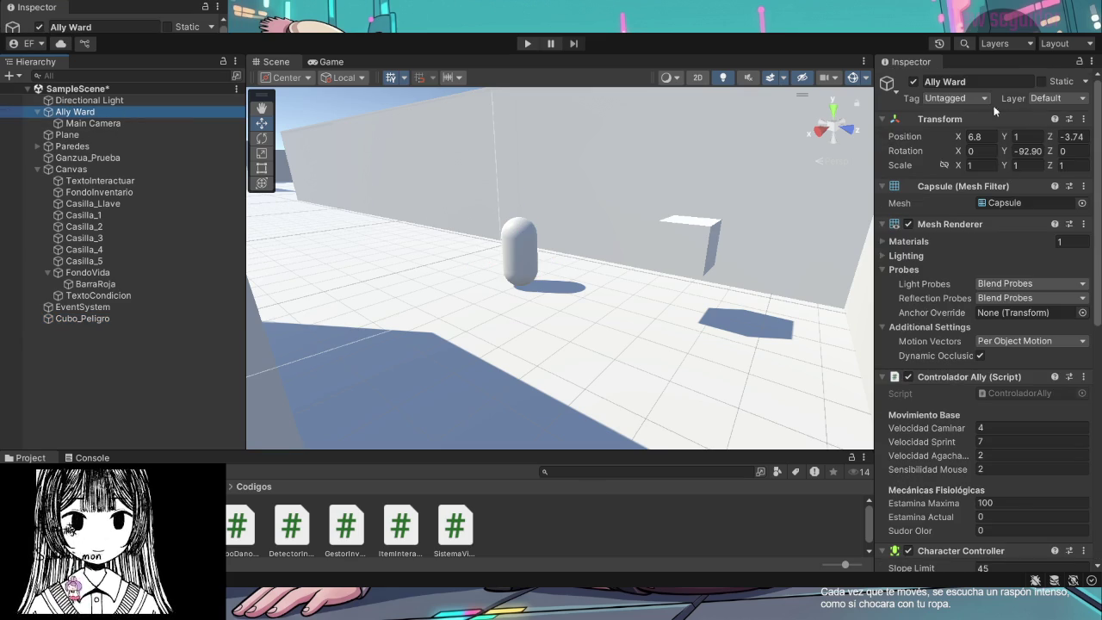
Tag Ally Ward as Player, save SampleScene and start a play test
click(987, 101)
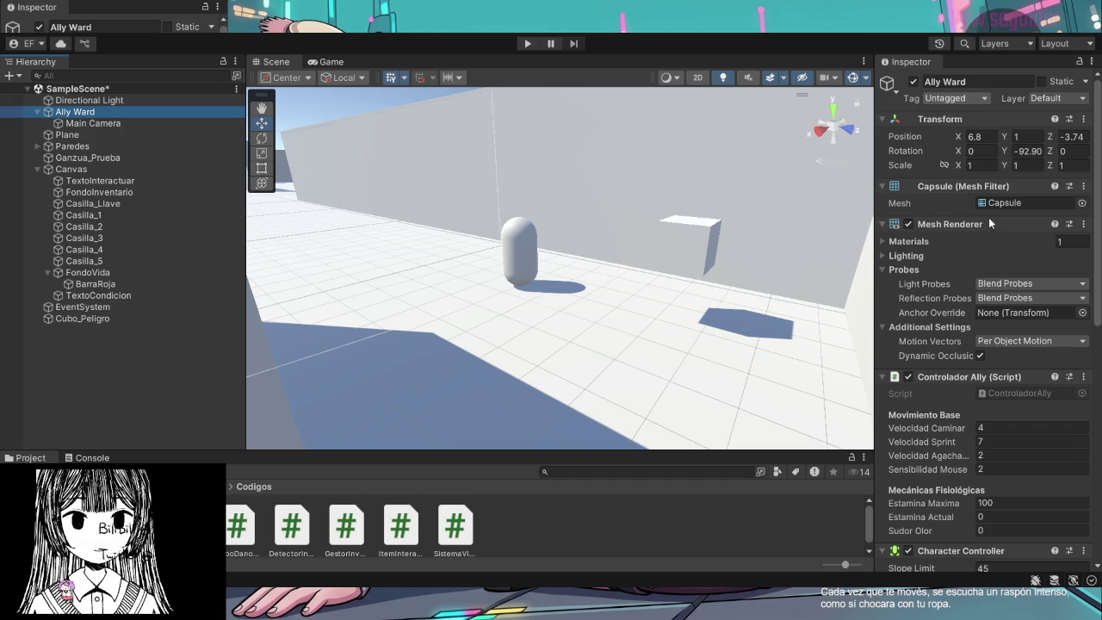
click(990, 178)
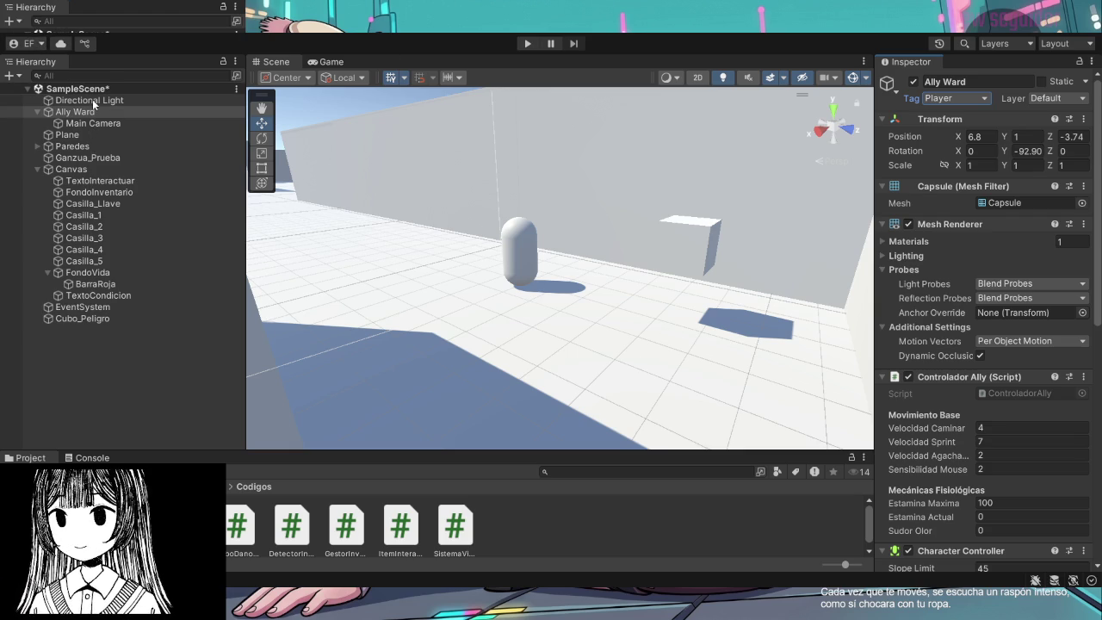
key(ctrl+s)
click(521, 41)
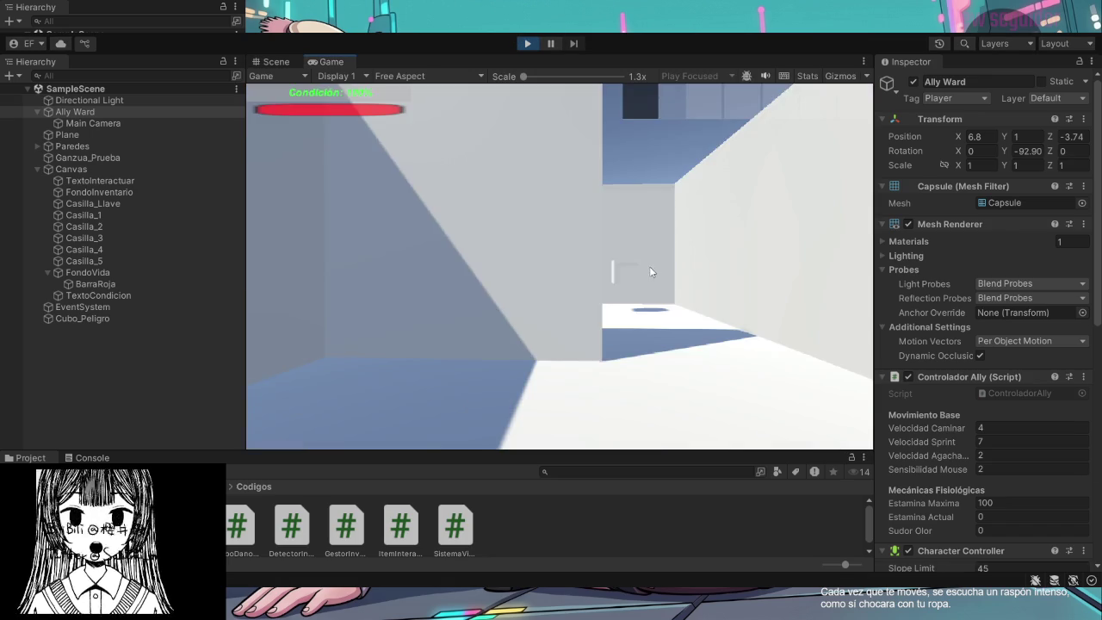
Walk the player into Cubo_Peligro and stay inside until the condition drains to 0%
key(w)
key(w)
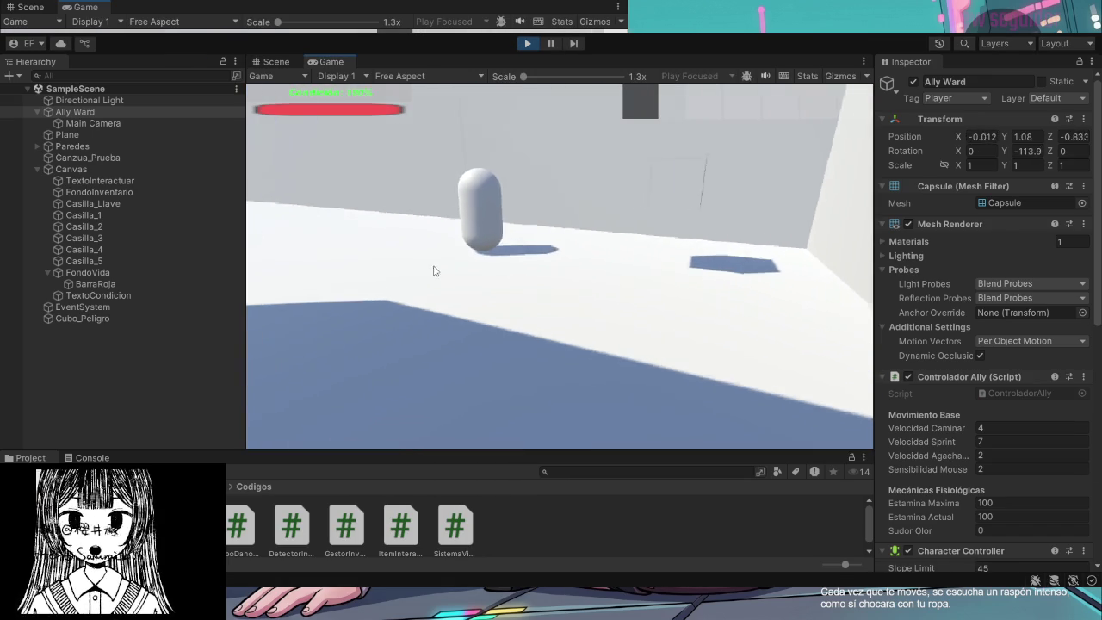
key(w)
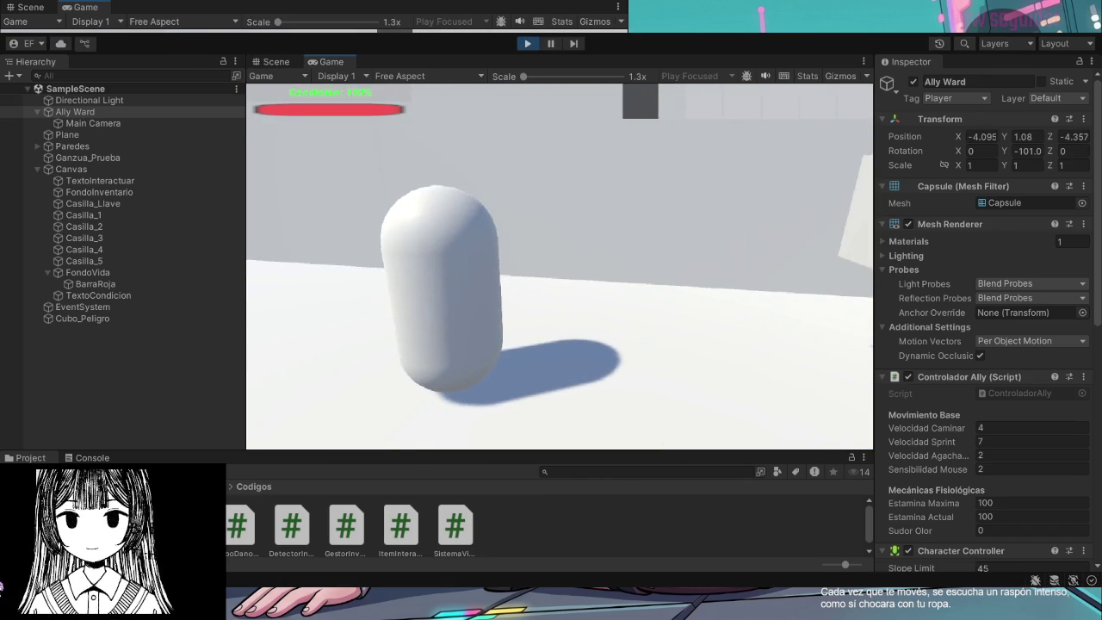
key(w)
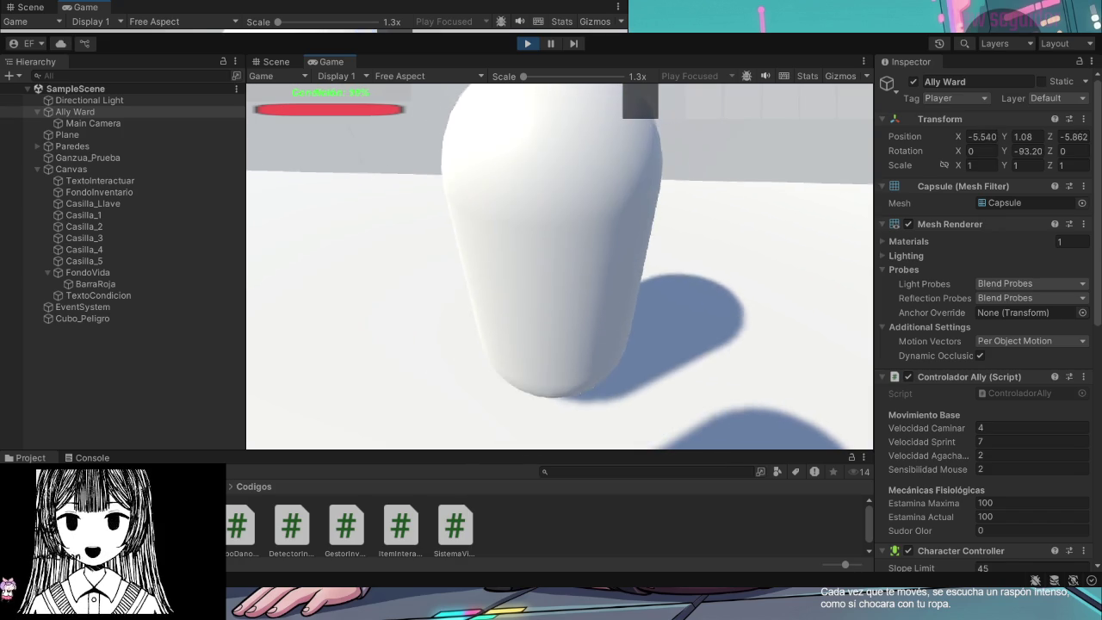
key(s)
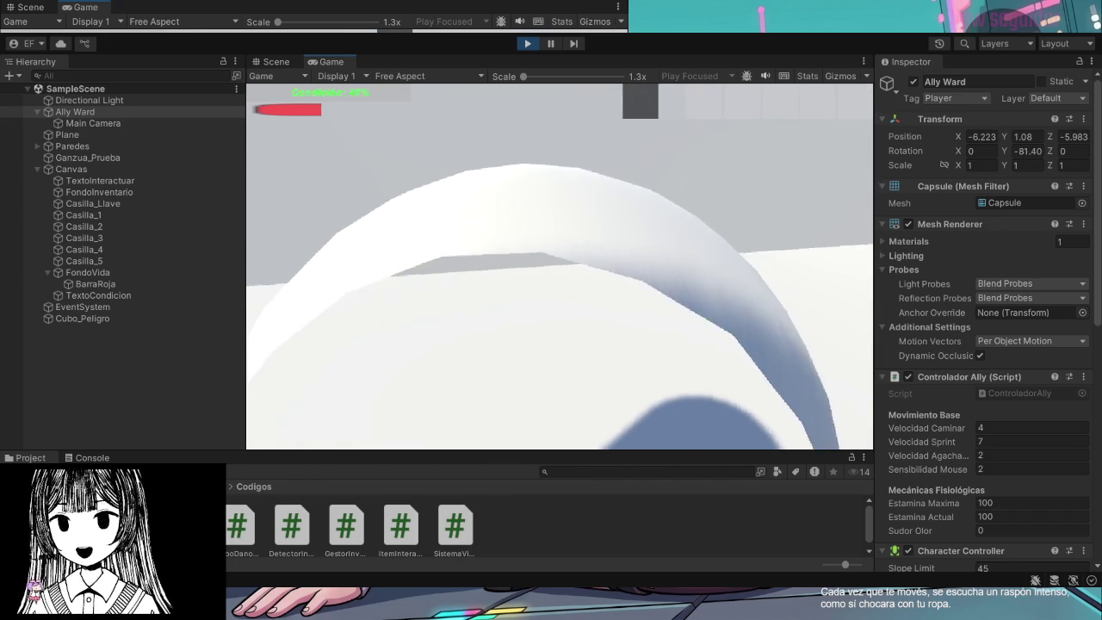
key(s)
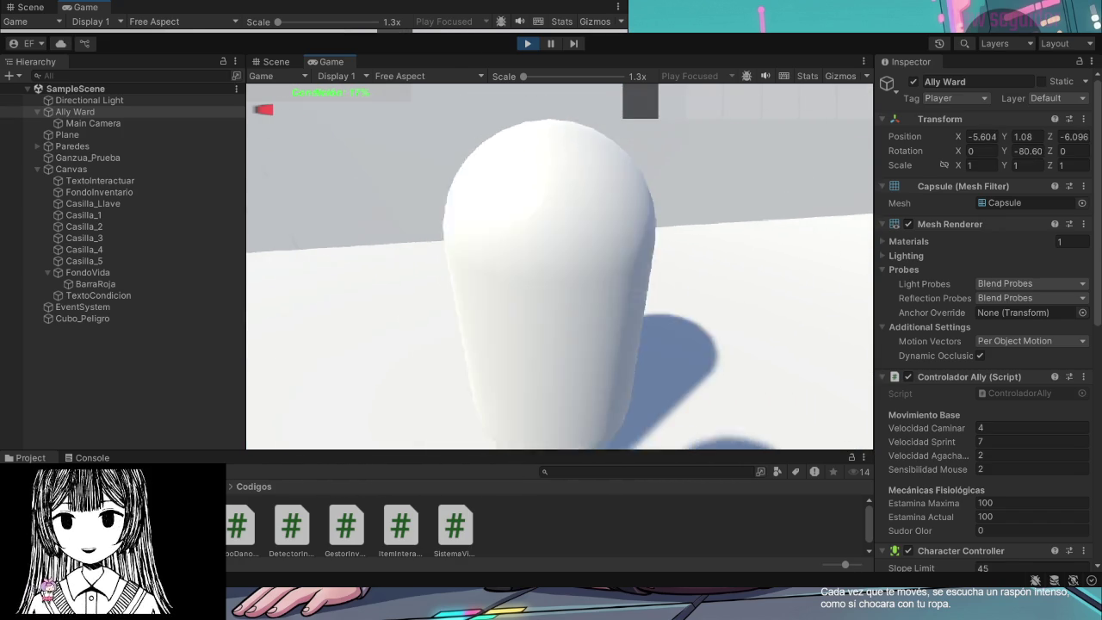
key(s)
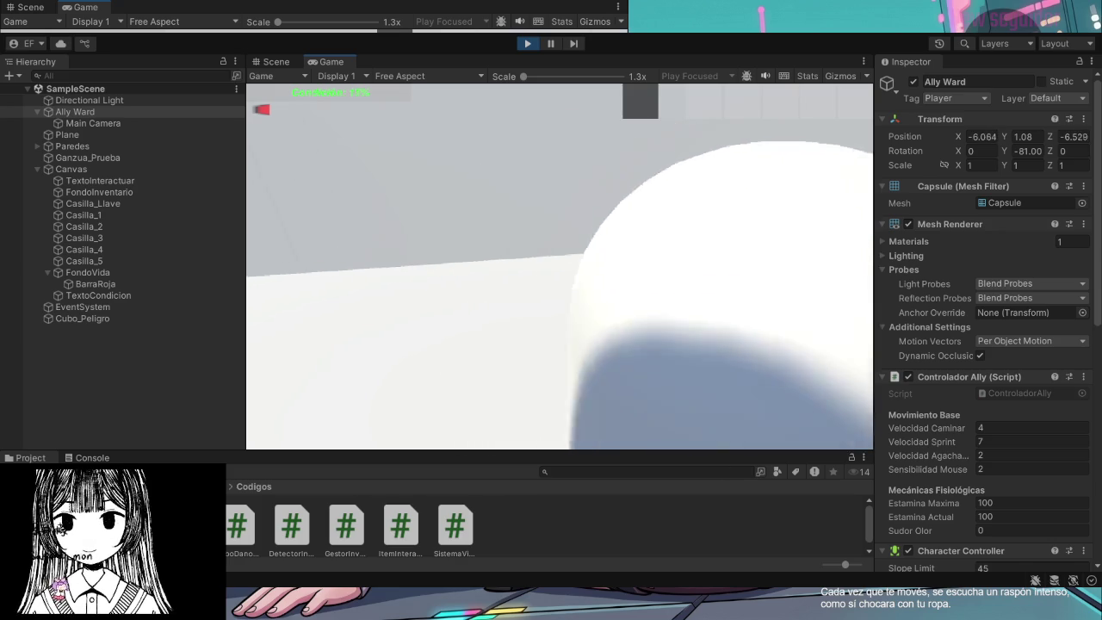
key(s)
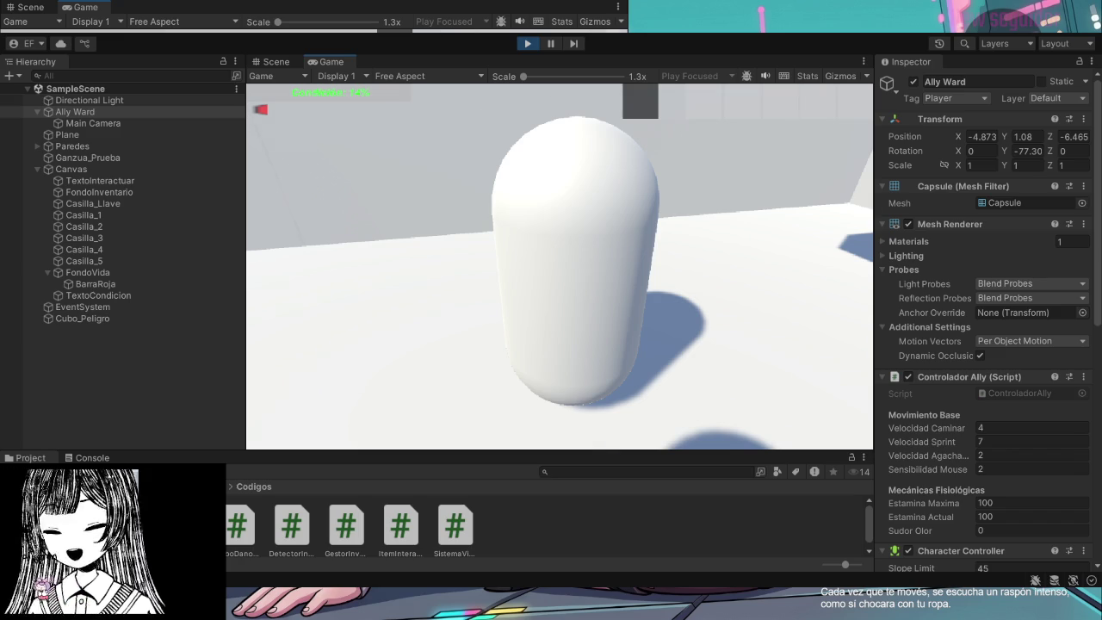
key(w)
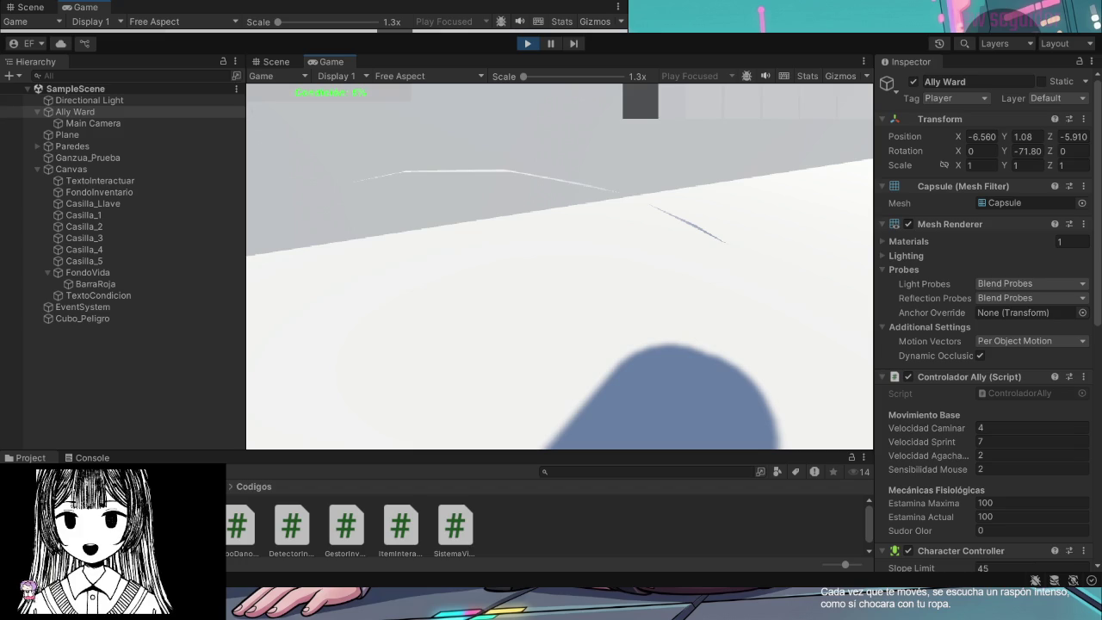
key(s)
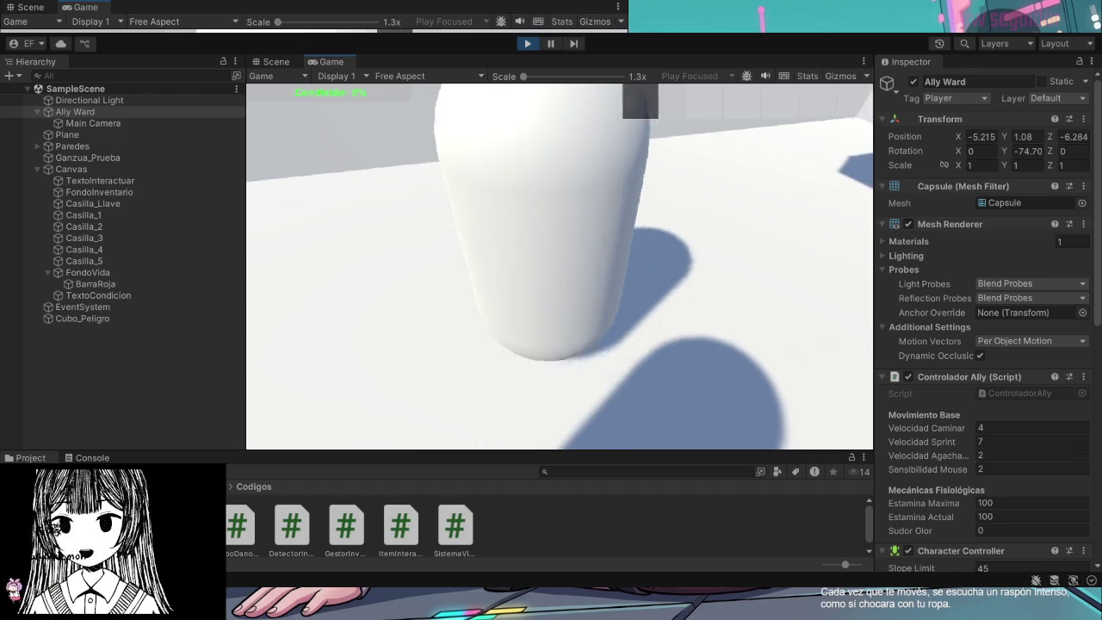
key(s)
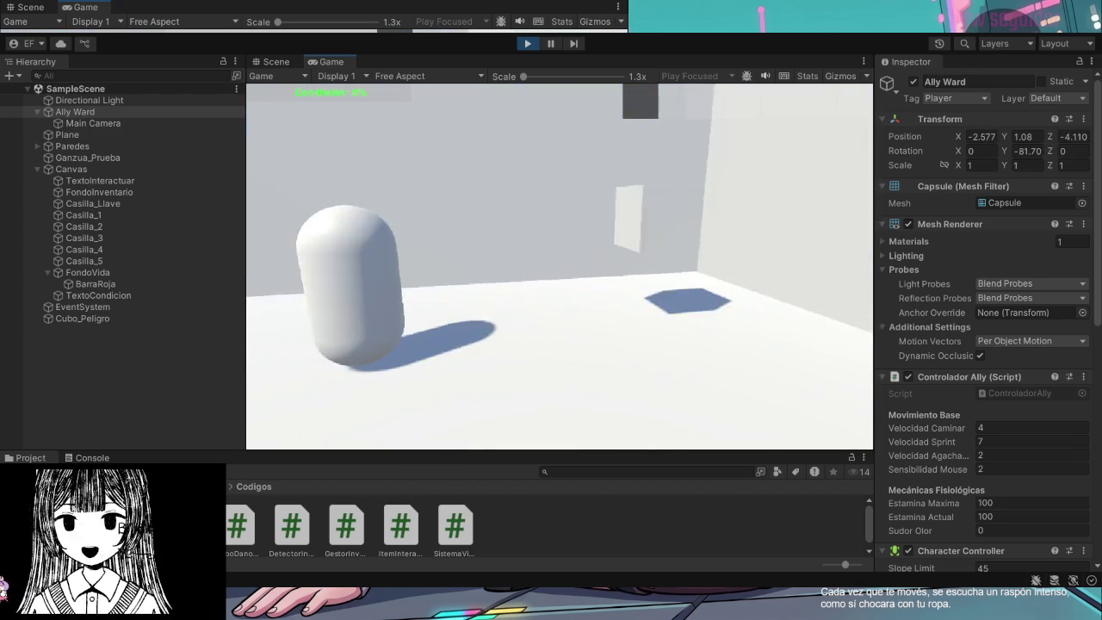
Walk around the room at 0% health, then stop the play test
key(w)
key(w)
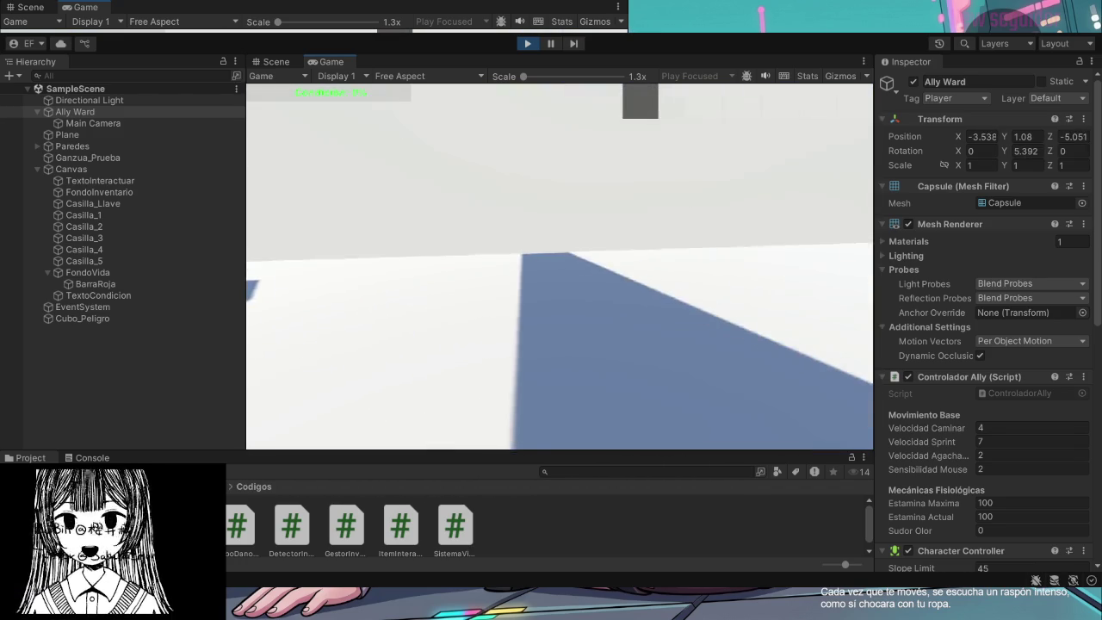
key(w)
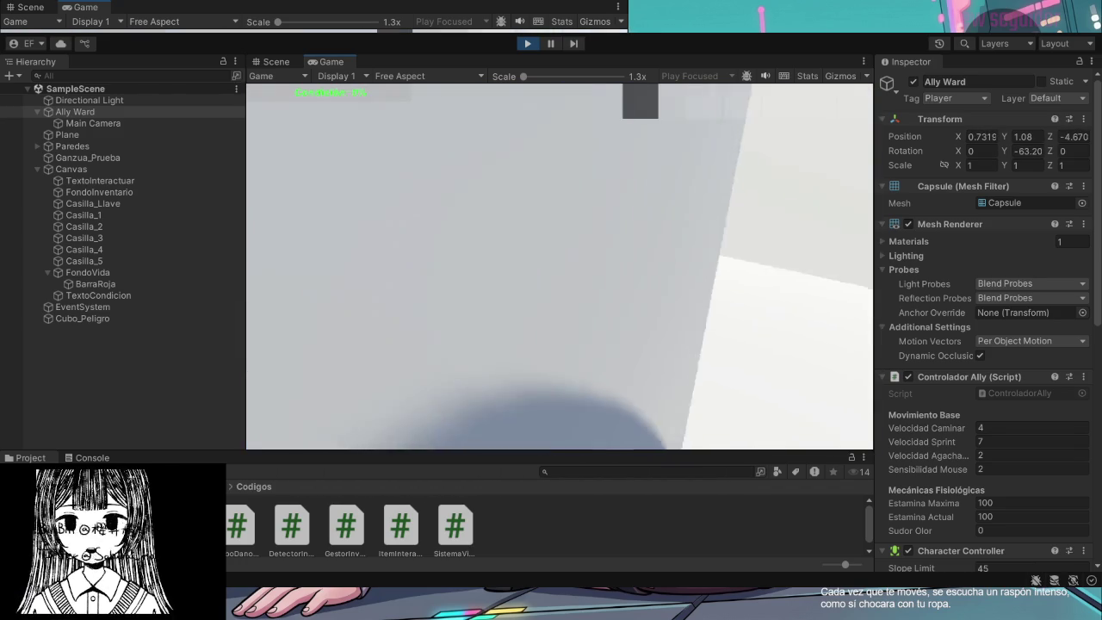
key(w)
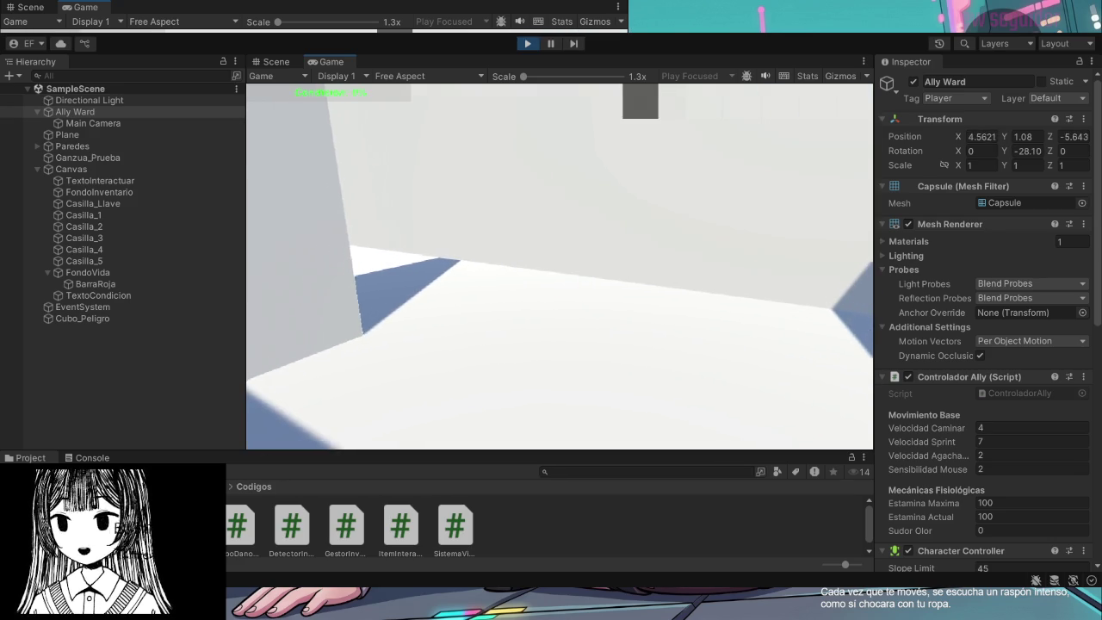
key(w)
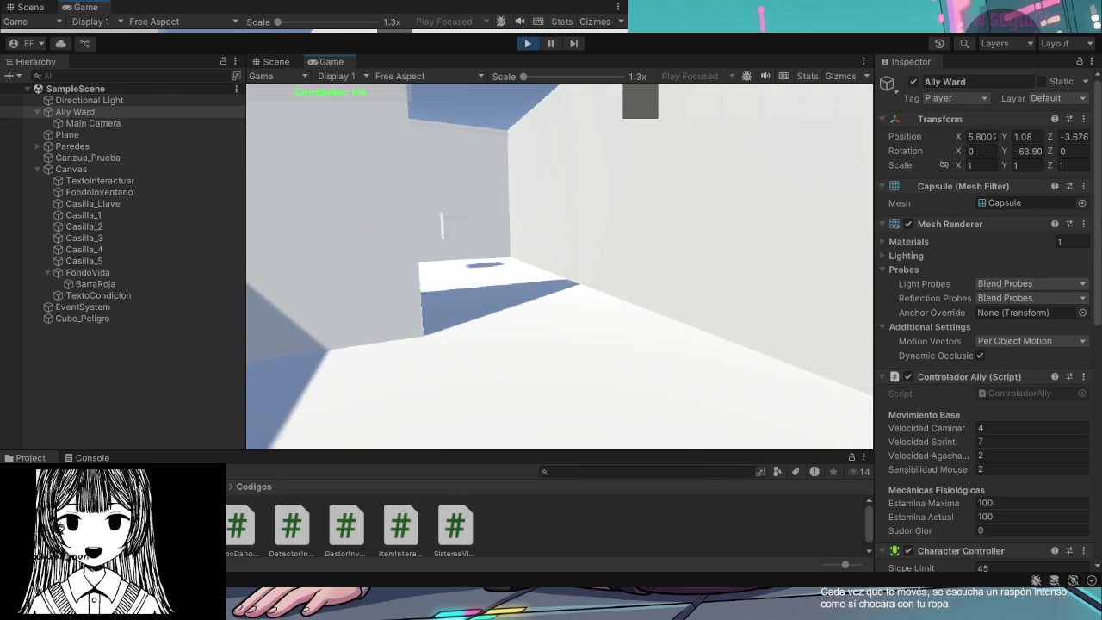
key(w)
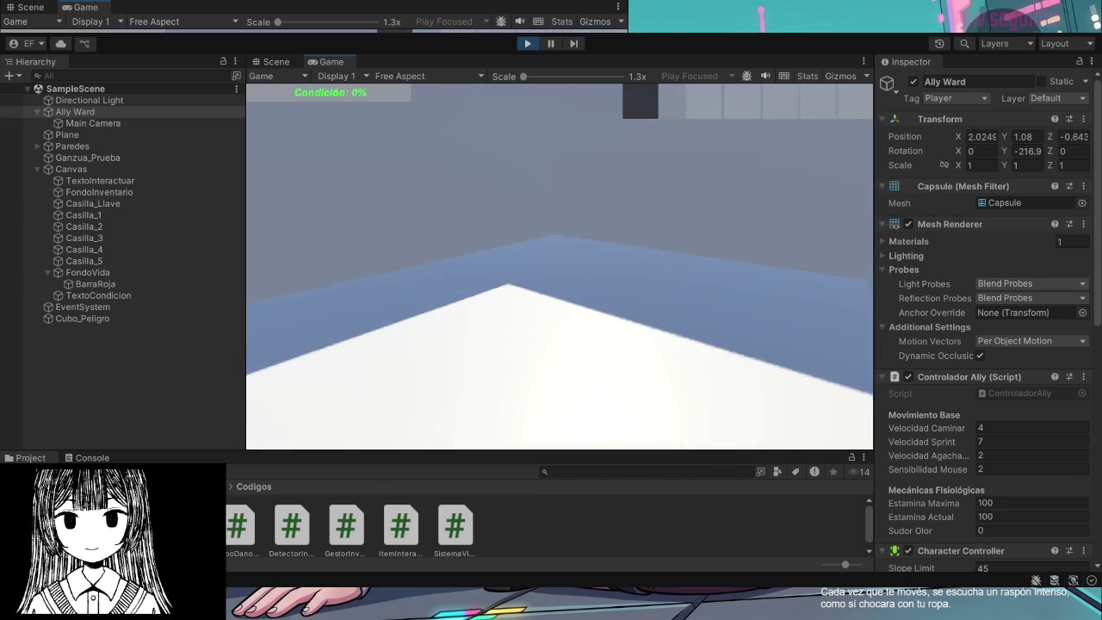
key(w)
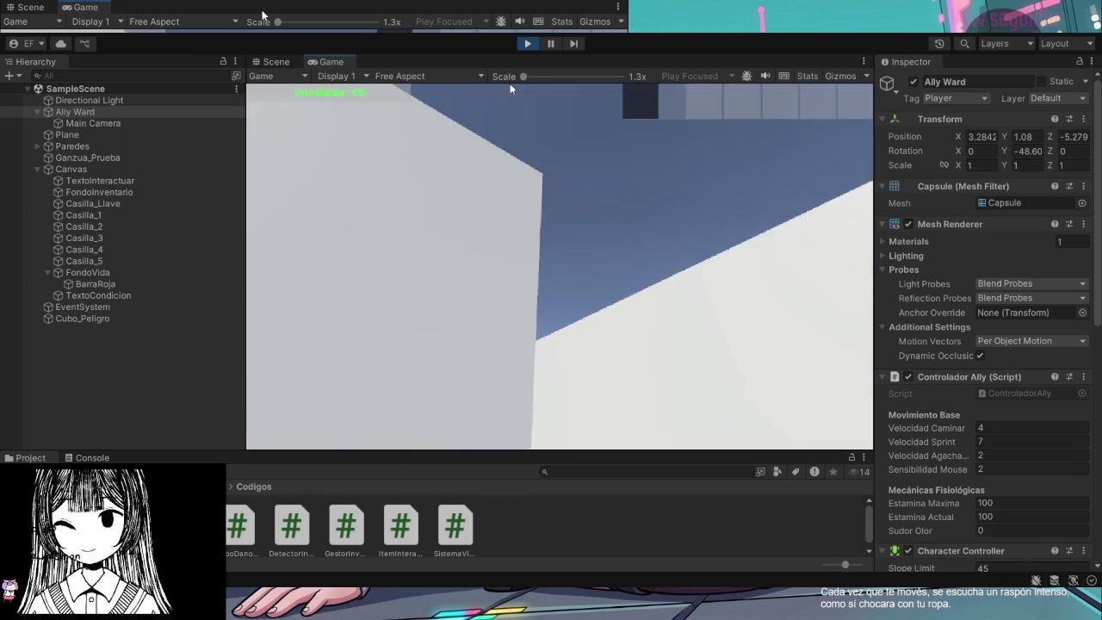
click(528, 43)
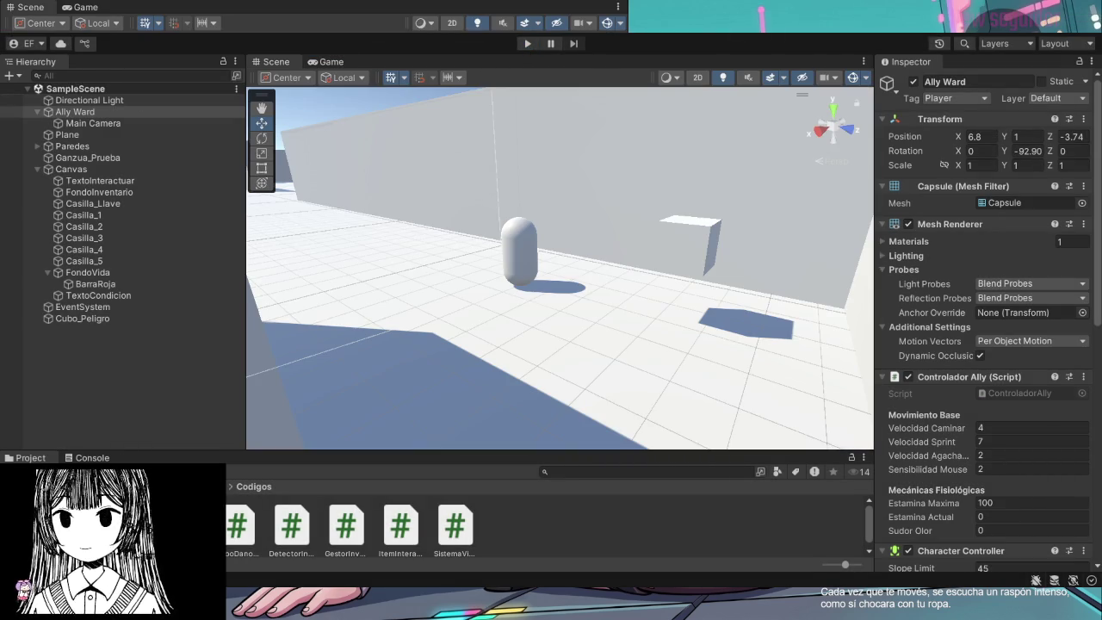
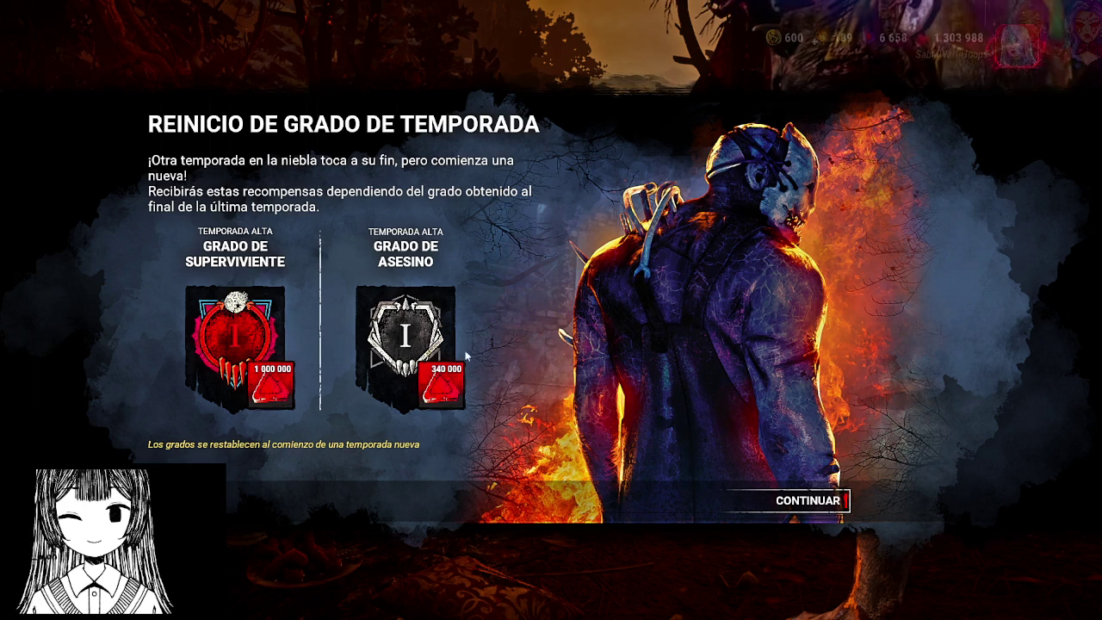
Collect the 1,000,000 and 340,000 shard season grade-reset rewards, then open the inbox
click(746, 504)
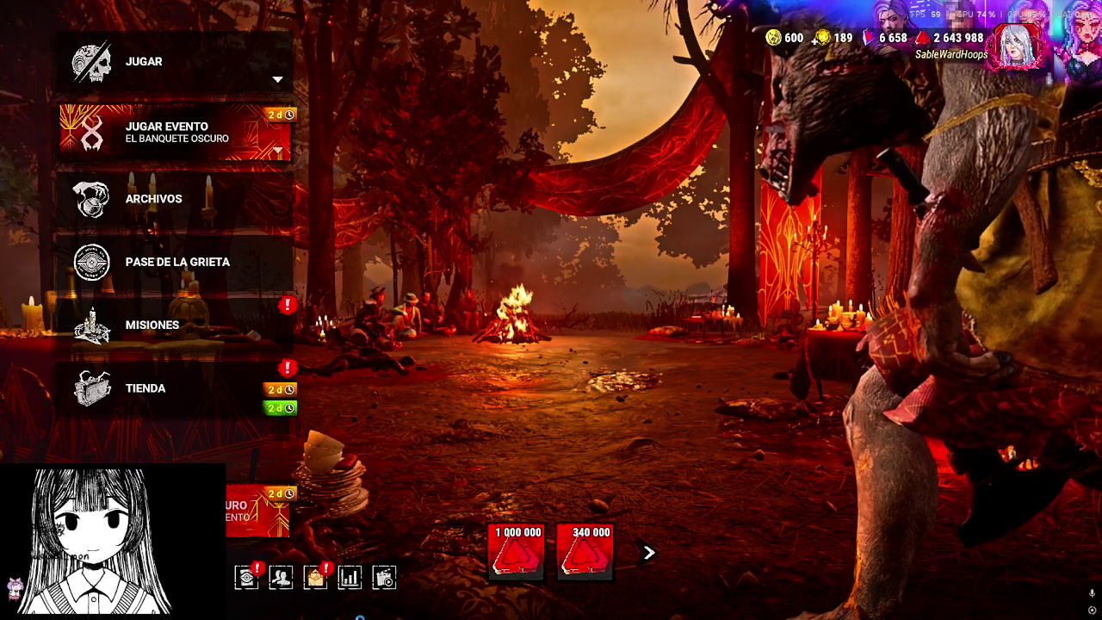
click(315, 577)
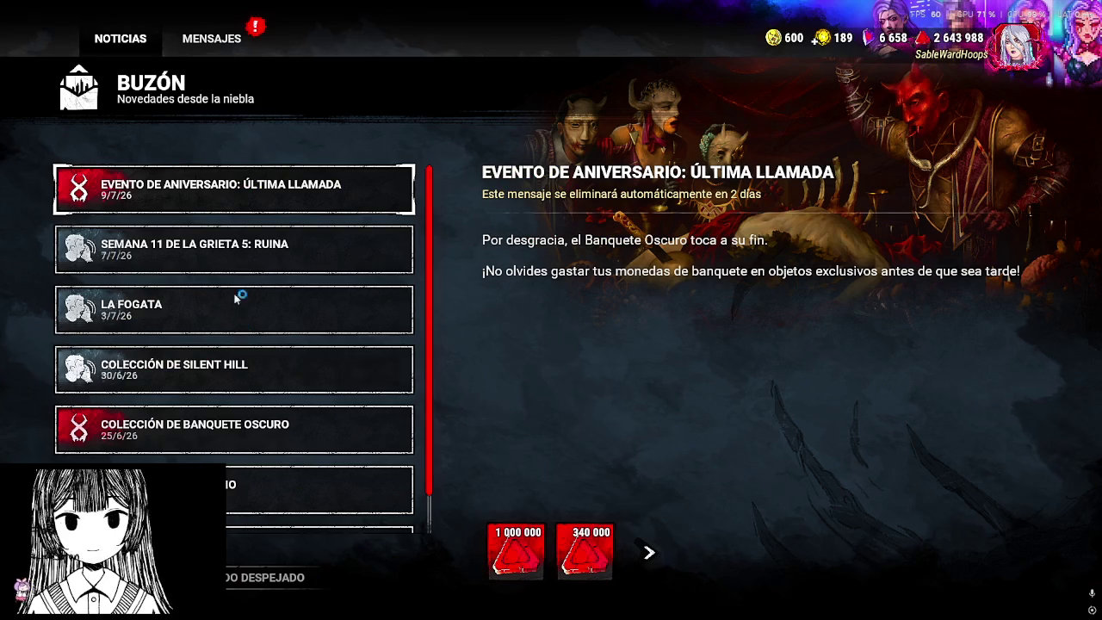
Claim the daily login and second message rewards (75 currency, 50,000 shards), then expand JUGAR
click(226, 37)
click(519, 588)
click(914, 526)
key(Escape)
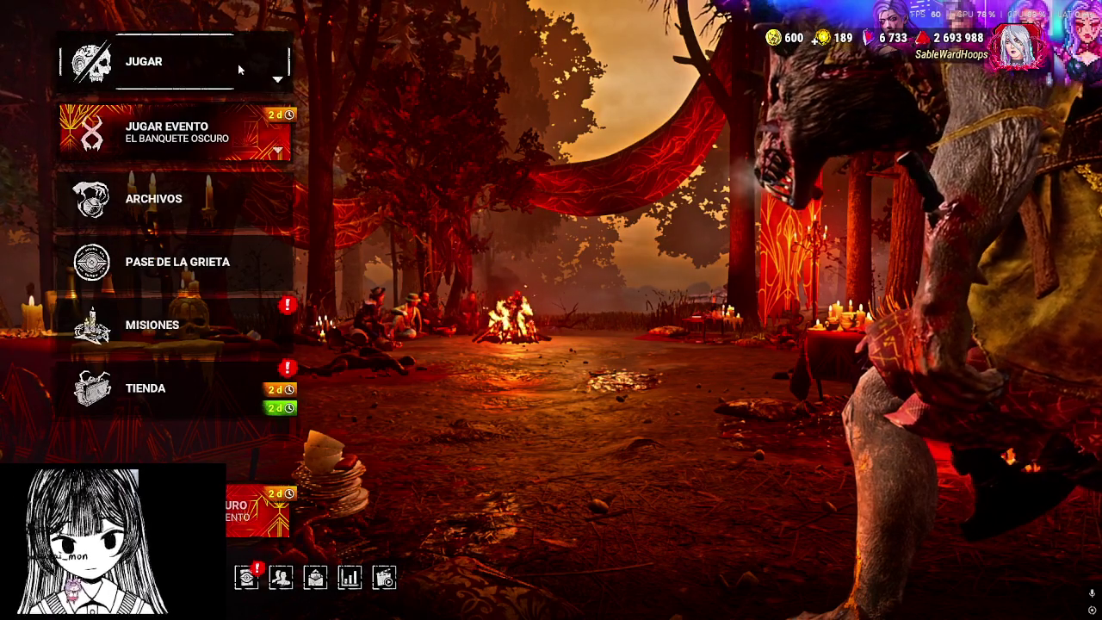
click(234, 62)
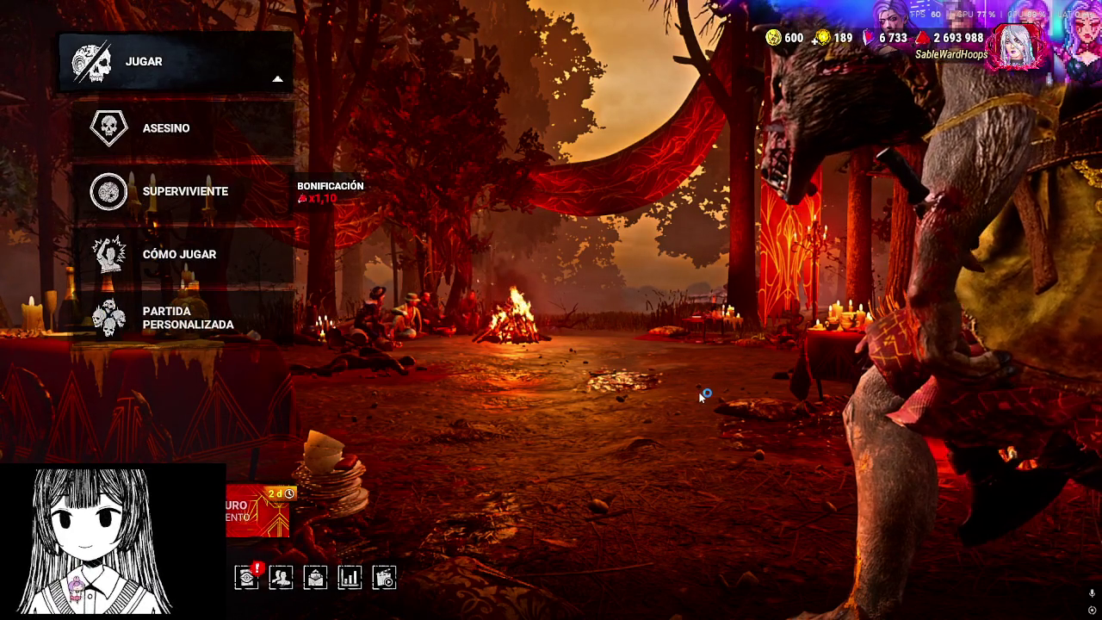